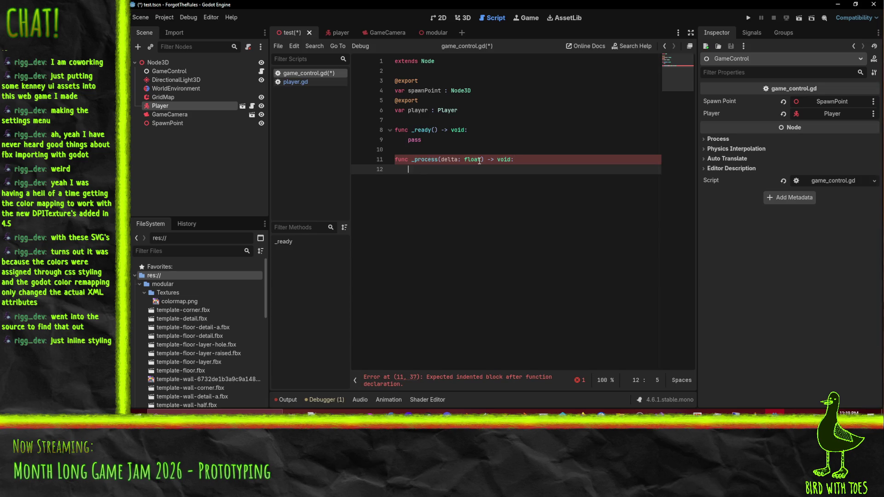
# In _process, add an if player.is_dead(): check that sets player.position to spawnPoint.position.
pyautogui.write('if ')
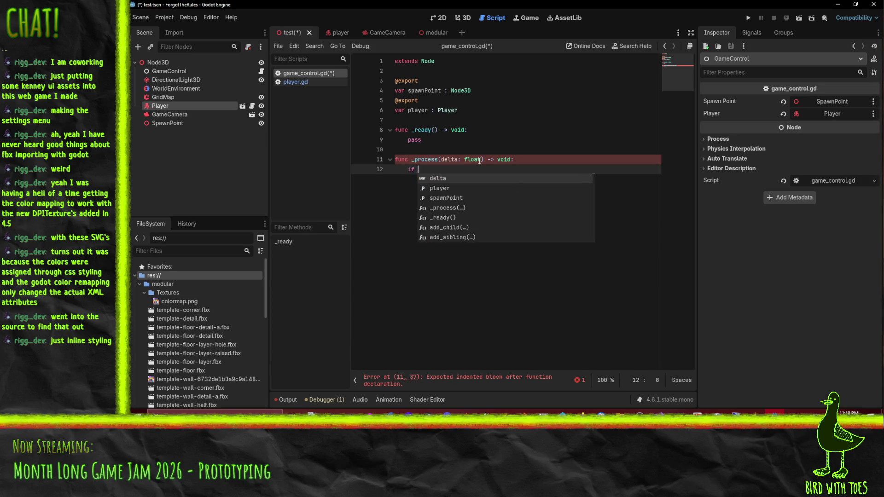
pyautogui.write('player.is_d')
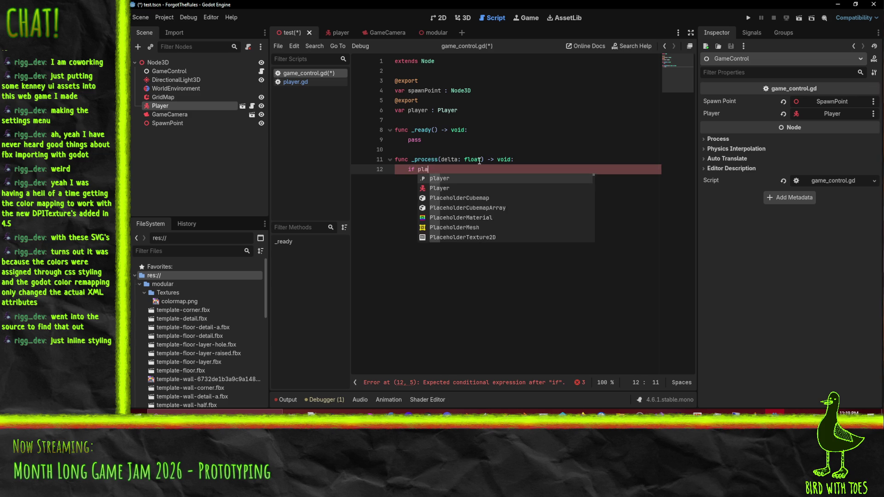
pyautogui.write('ead')
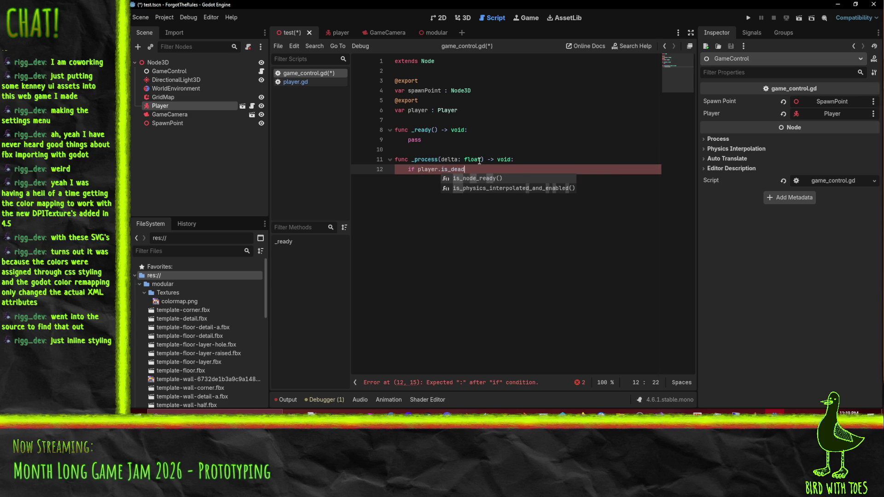
pyautogui.write('()')
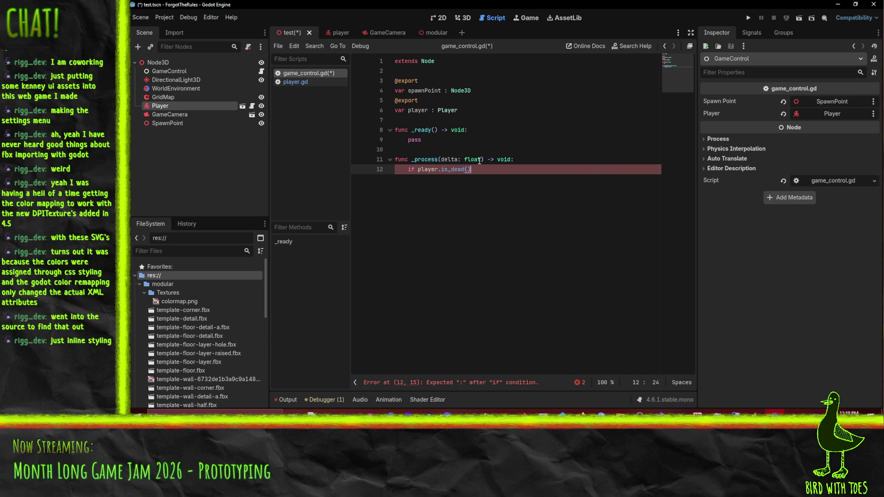
pyautogui.write(':')
pyautogui.press('Return')
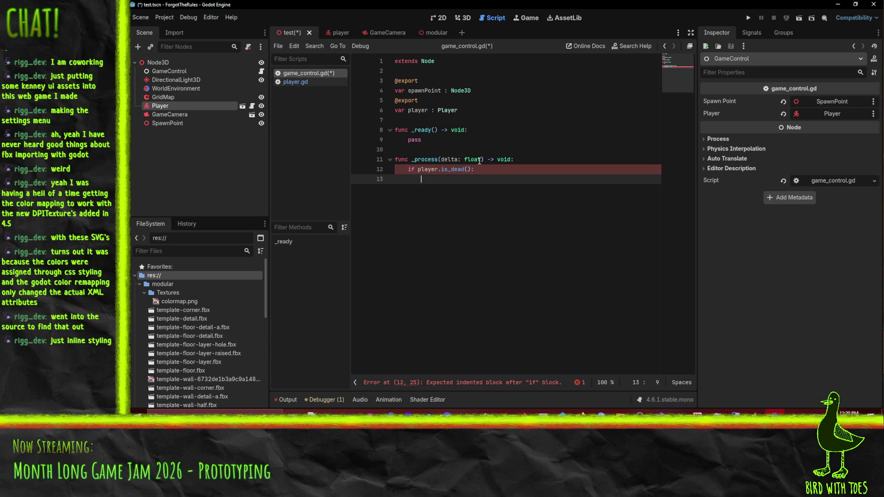
pyautogui.write('player.')
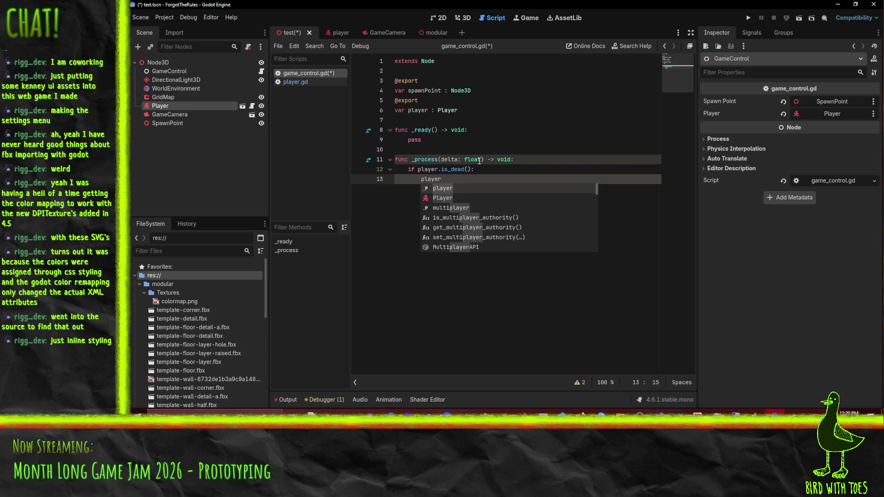
pyautogui.write('position = sp')
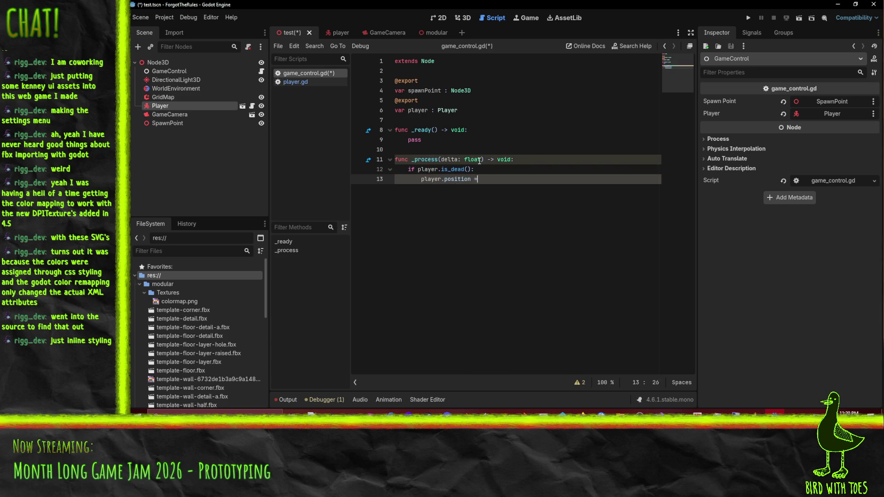
pyautogui.write('awnPo')
pyautogui.press('Return')
pyautogui.write('.position')
pyautogui.press('Return')
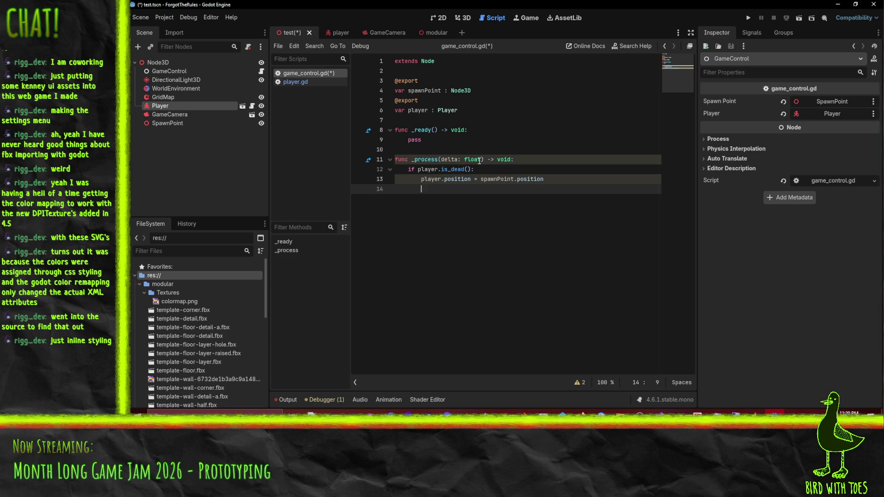
# Call player.revive() in the dead branch, save game_control.gd, and switch to player.gd.
pyautogui.write('player.reviv')
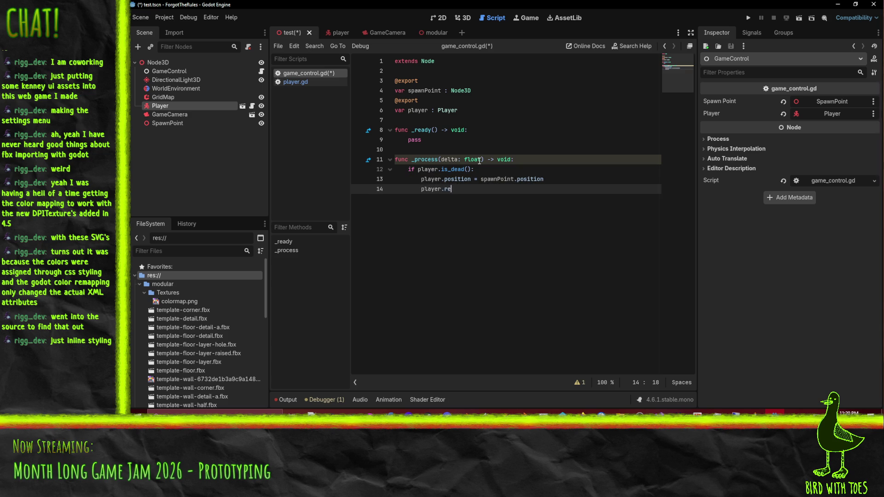
pyautogui.write('e')
pyautogui.press('Return')
pyautogui.press('Up')
pyautogui.press('Up')
pyautogui.press('Up')
pyautogui.hotkey('ctrl', 's')
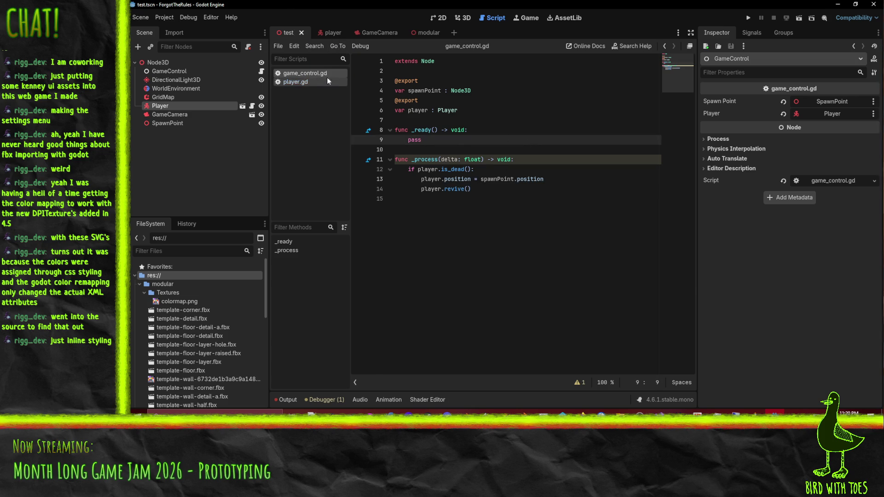
pyautogui.click(335, 82)
# Fold _ready and _physics_process and open a blank line after the exported variables.
pyautogui.click(390, 169)
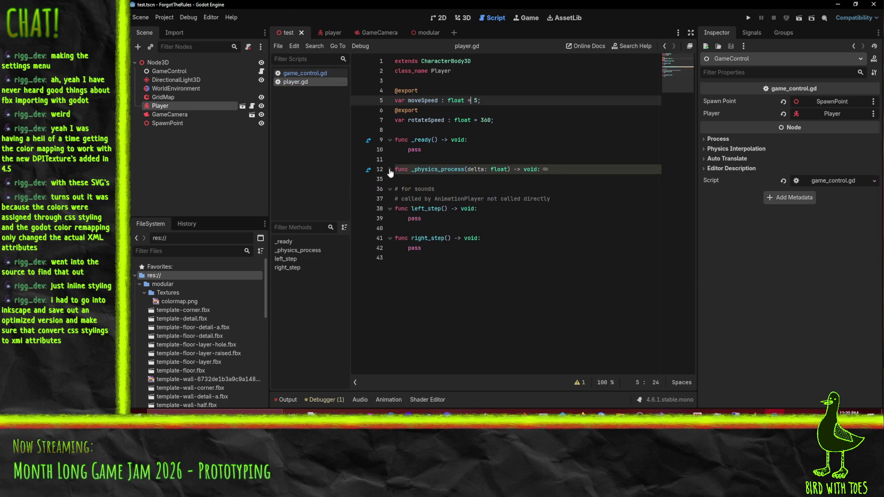
pyautogui.click(389, 140)
pyautogui.click(423, 271)
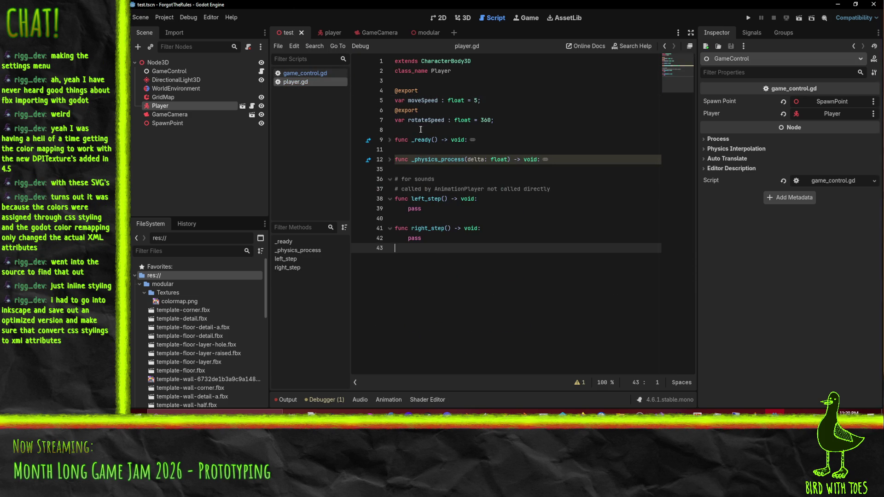
pyautogui.click(432, 178)
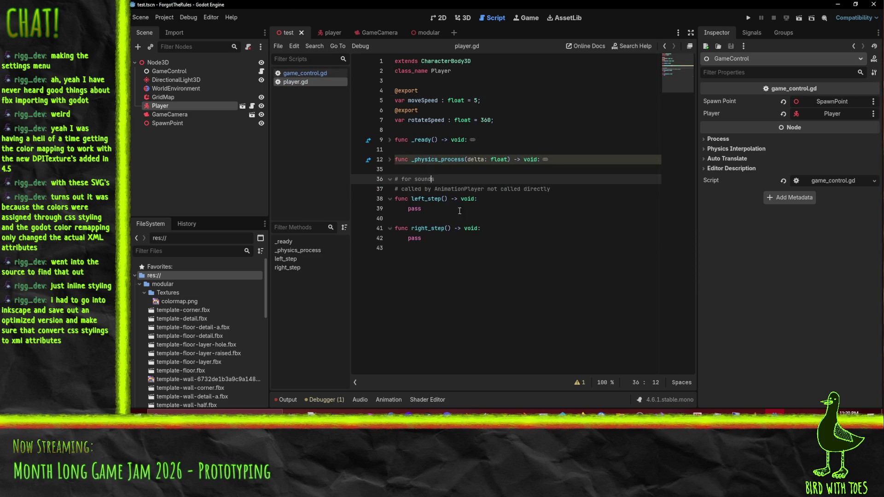
pyautogui.click(401, 171)
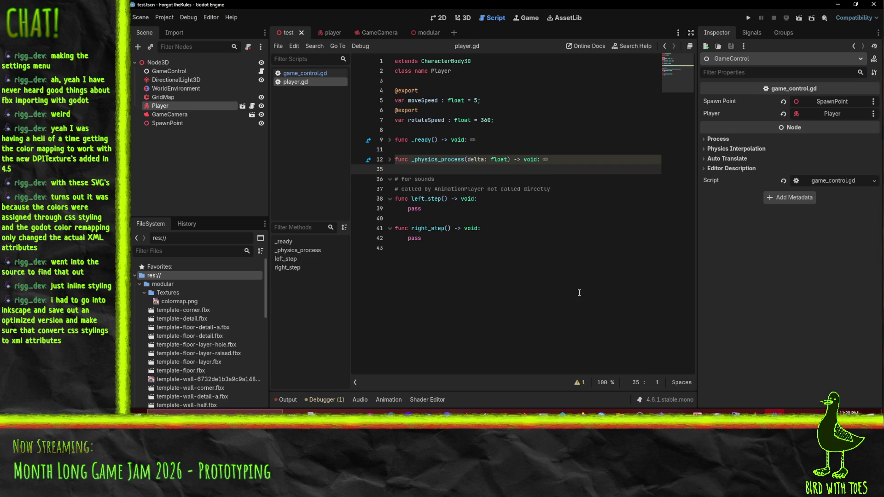
pyautogui.press('Up')
pyautogui.press('Up')
pyautogui.press('Up')
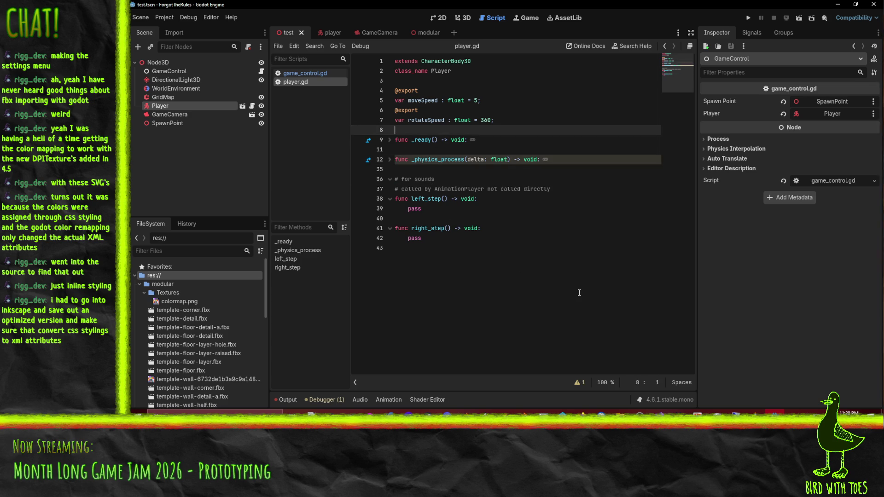
pyautogui.press('Return')
pyautogui.press('Return')
pyautogui.press('Up')
# Declare a func is_dead() -> bool: function below the exports.
pyautogui.write('func is_dead() -> bool:')
pyautogui.press('Return')
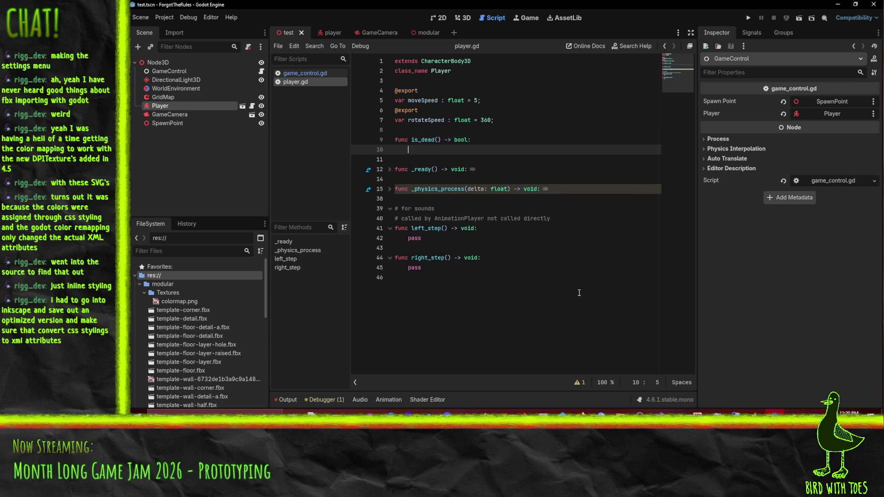
pyautogui.press('Up')
pyautogui.press('Up')
pyautogui.press('Up')
pyautogui.press('End')
pyautogui.press('Return')
pyautogui.write('#')
pyautogui.press('BackSpace')
pyautogui.write('@export')
pyautogui.press('Return')
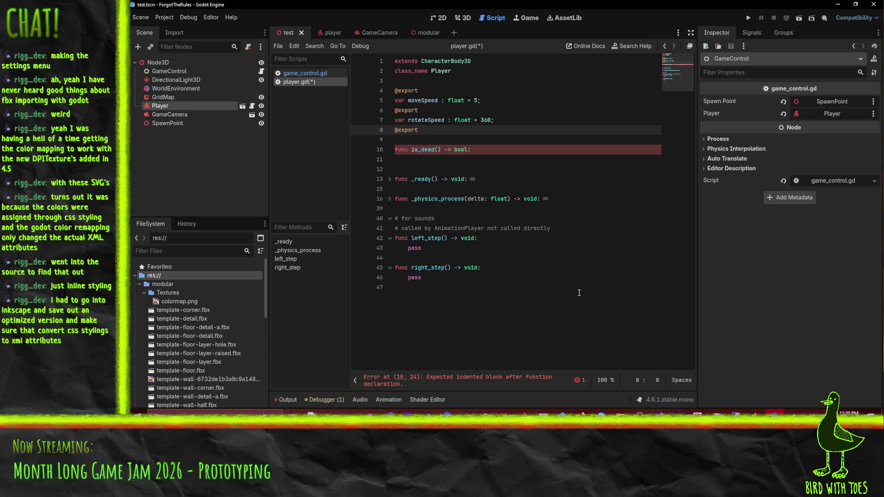
pyautogui.press('Return')
pyautogui.write('var animator : ')
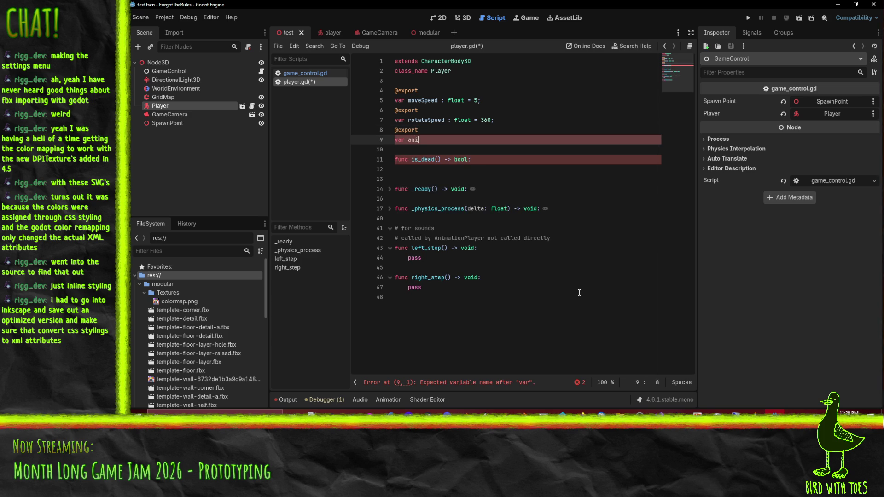
pyautogui.write('animationplaye')
pyautogui.press('Return')
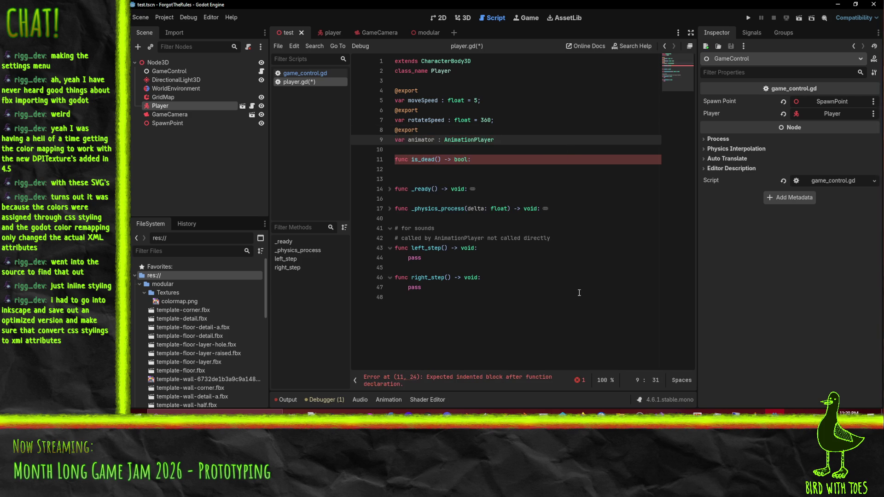
# Make is_dead() return animator.current_animation == "Dead".
pyautogui.press('Down')
pyautogui.press('Down')
pyautogui.press('Down')
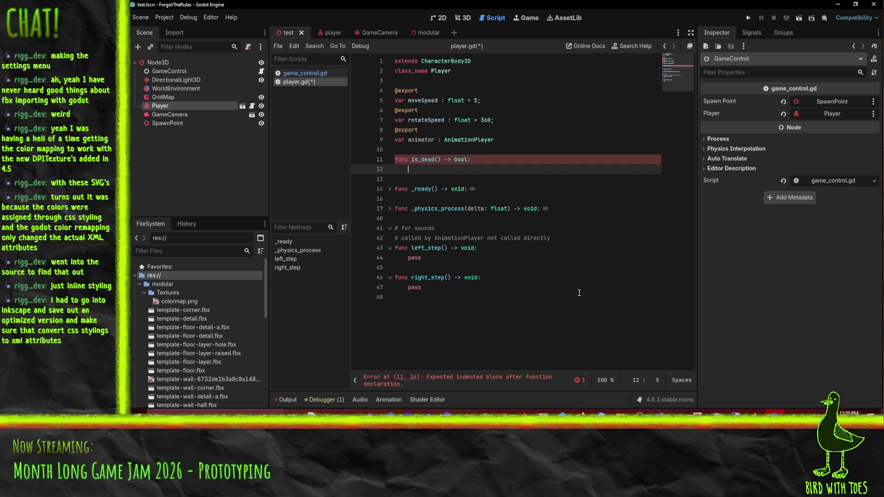
pyautogui.write('animator.a')
pyautogui.write('nim')
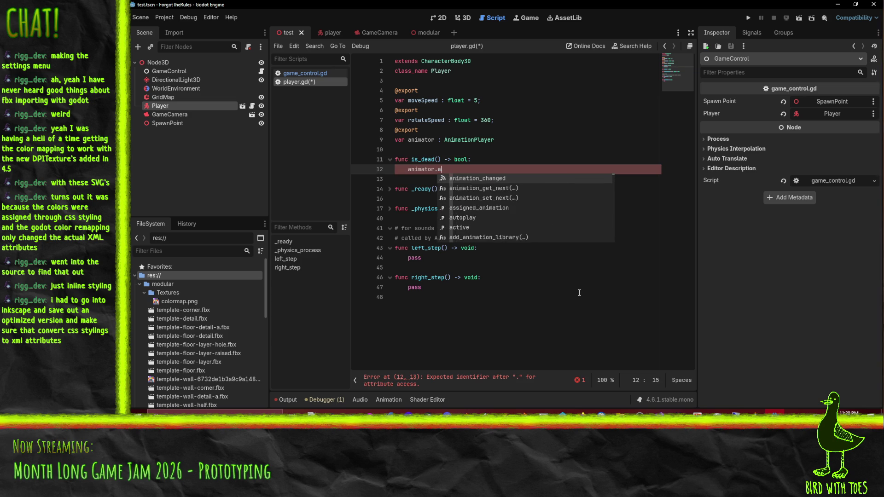
pyautogui.press('BackSpace')
pyautogui.press('BackSpace')
pyautogui.press('BackSpace')
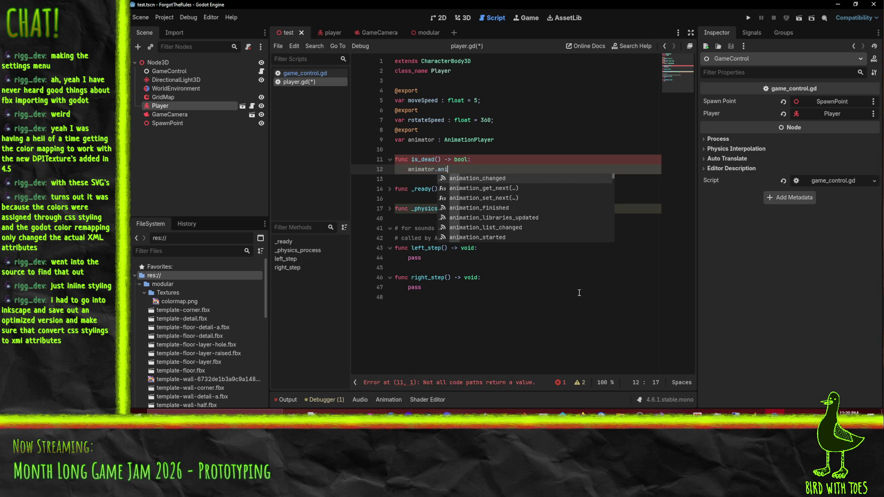
pyautogui.write('playin')
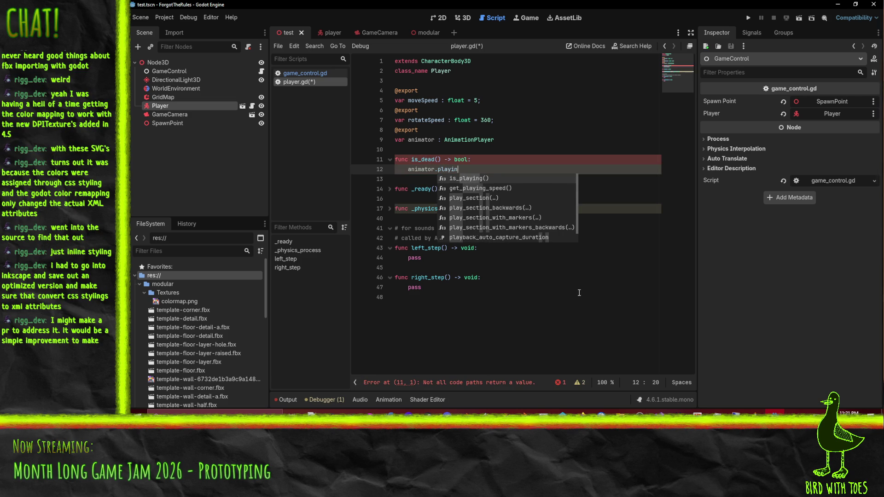
pyautogui.press('BackSpace')
pyautogui.press('BackSpace')
pyautogui.press('BackSpace')
pyautogui.write('current_animation')
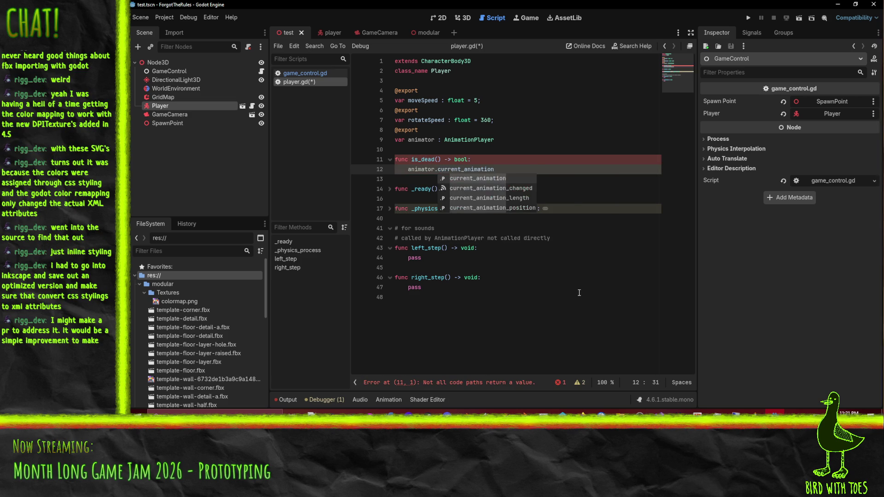
pyautogui.write(' == "Dead')
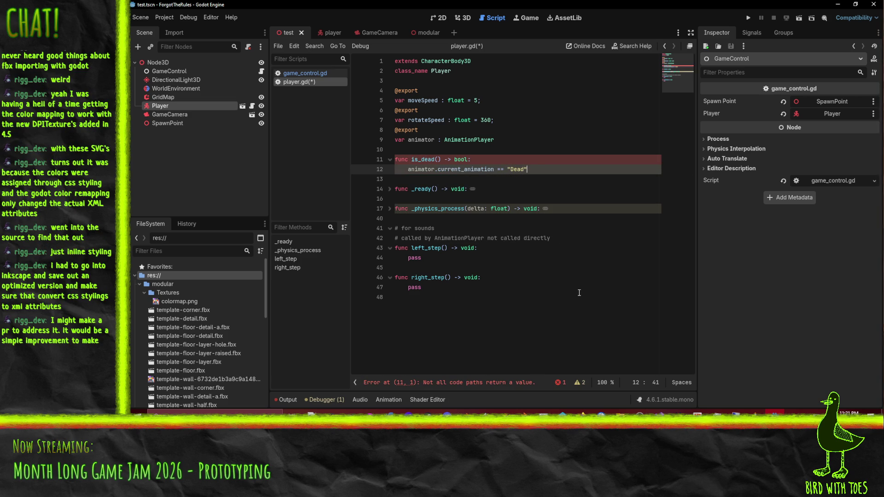
pyautogui.press('Home')
pyautogui.write('return')
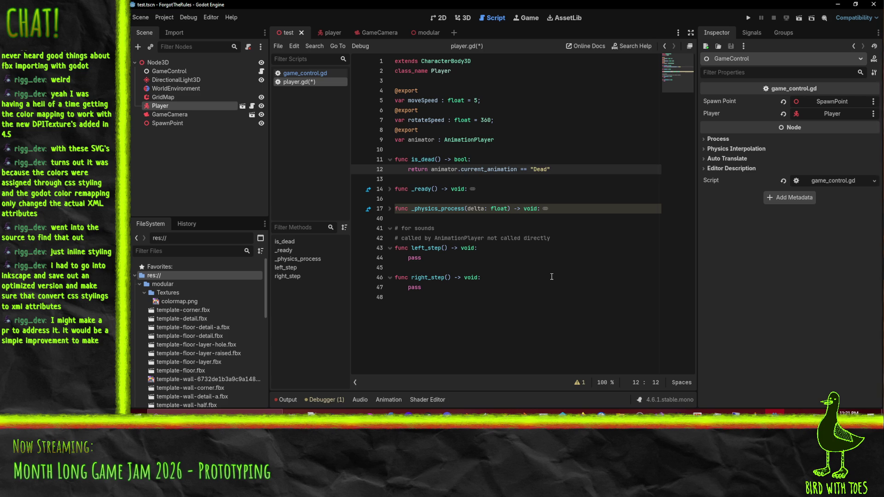
pyautogui.click(775, 411)
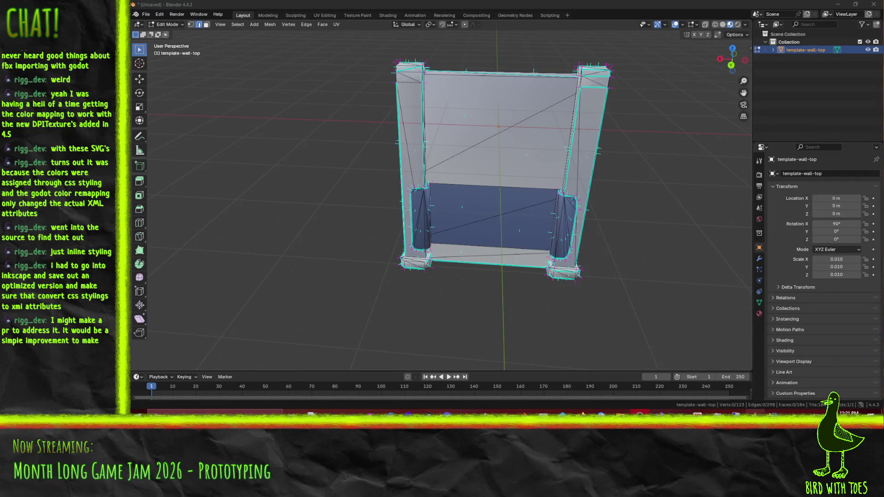
pyautogui.click(756, 411)
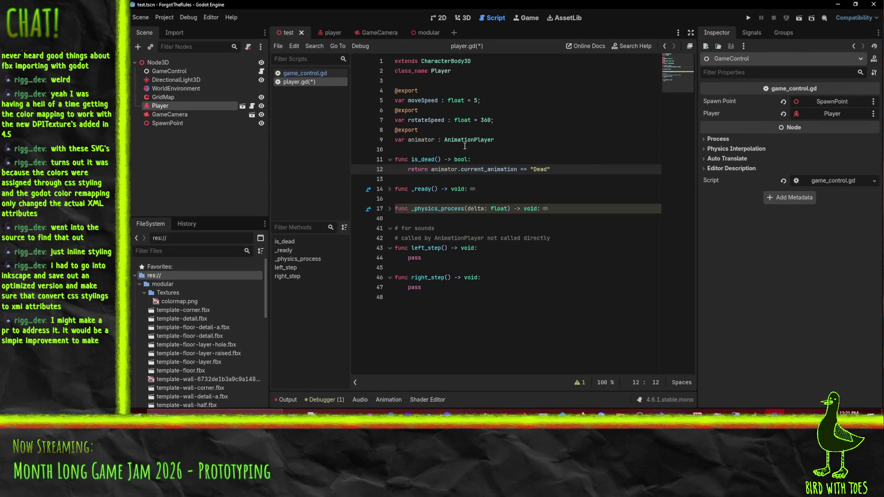
pyautogui.click(524, 197)
# Save player.gd, then set the player's Dead animation to autoplay on load with looping and save the scene.
pyautogui.press('Up')
pyautogui.press('Up')
pyautogui.hotkey('ctrl', 's')
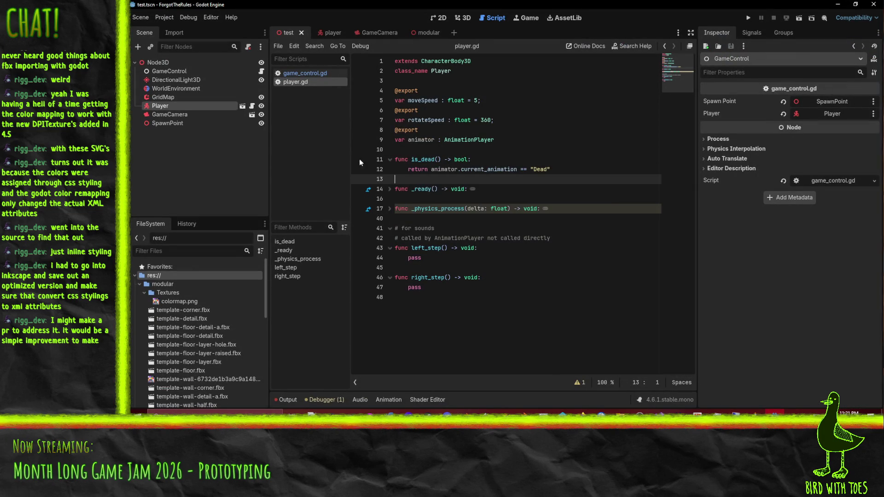
pyautogui.click(590, 170)
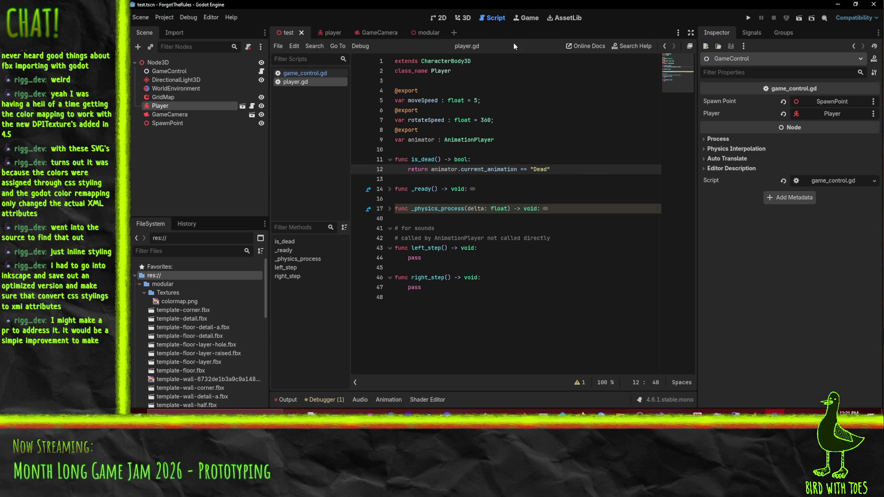
pyautogui.click(456, 19)
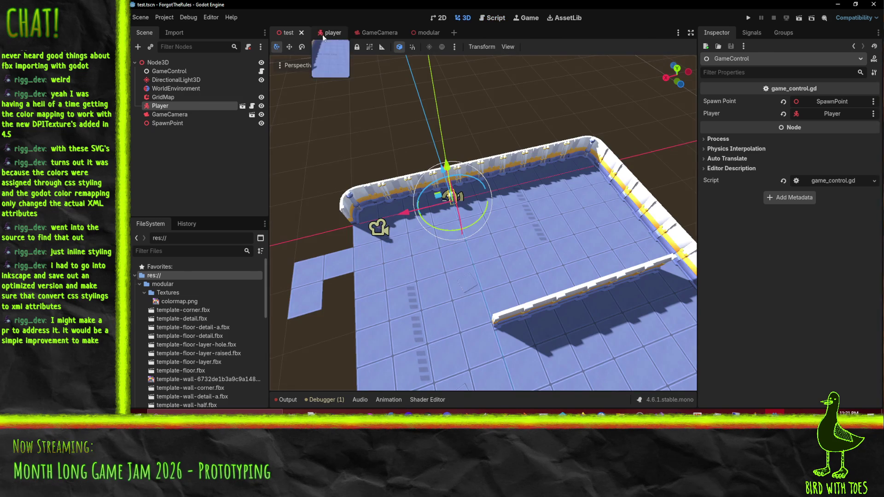
pyautogui.click(325, 33)
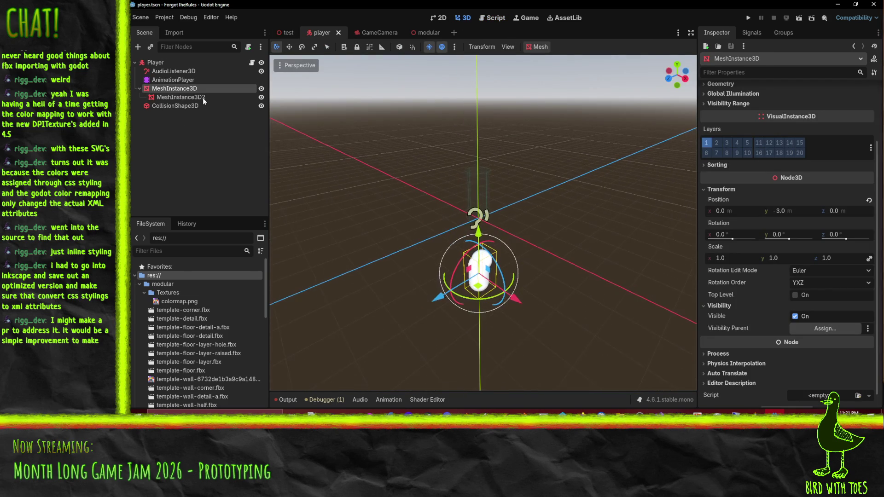
pyautogui.click(166, 80)
pyautogui.click(446, 301)
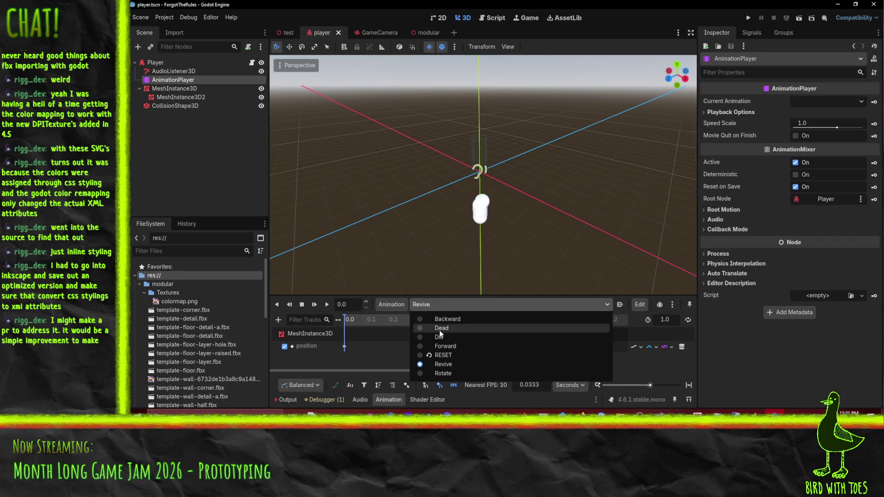
pyautogui.click(443, 328)
pyautogui.click(623, 306)
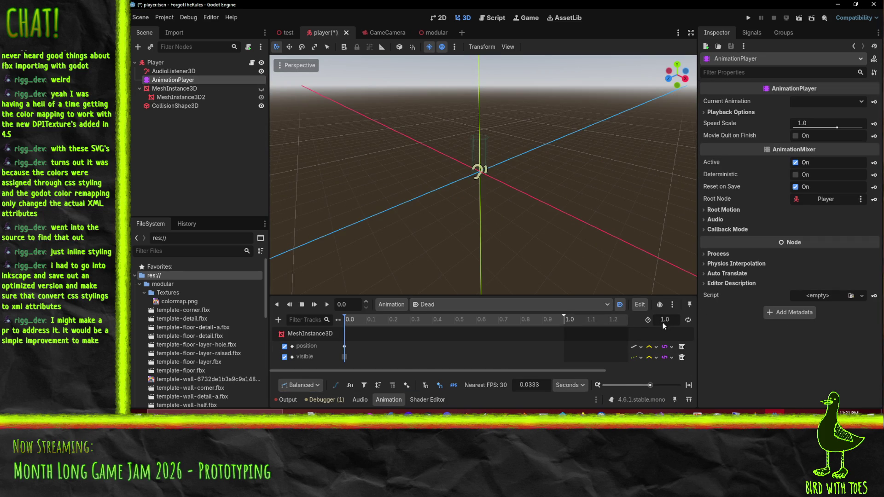
pyautogui.click(688, 321)
pyautogui.hotkey('ctrl', 's')
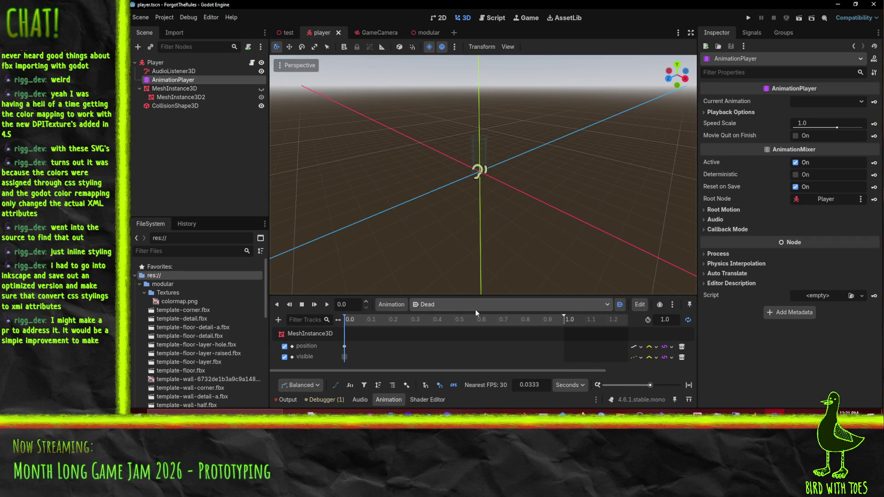
# Turn on looping for the Forward animation, select Rotate, and save the player scene.
pyautogui.click(475, 308)
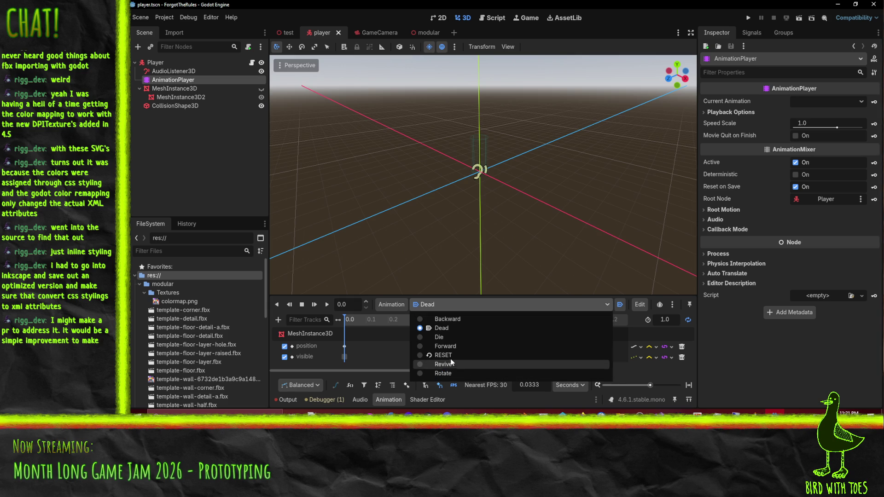
pyautogui.click(453, 346)
pyautogui.click(688, 319)
pyautogui.click(488, 303)
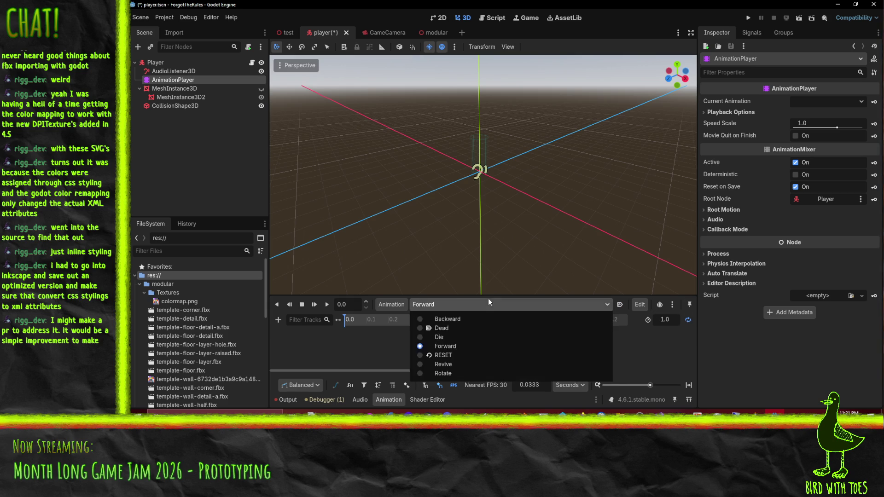
pyautogui.click(457, 372)
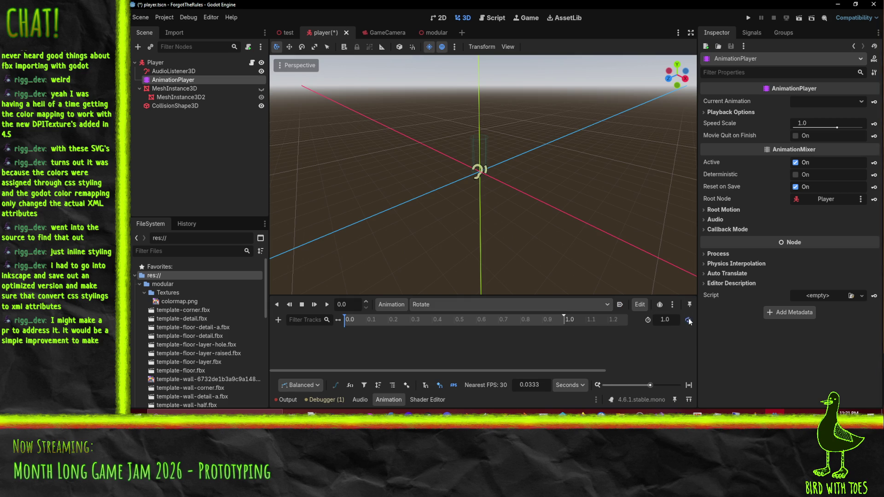
pyautogui.hotkey('ctrl', 's')
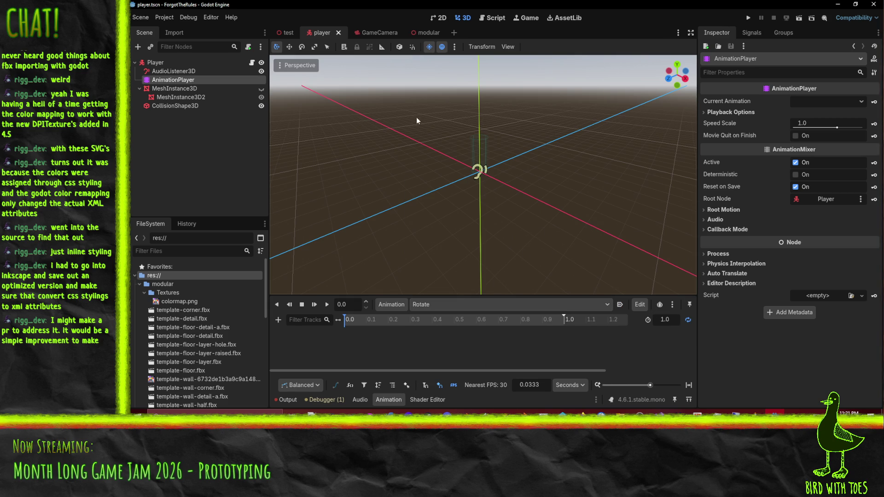
# Orbit the player model and preview the RESET animation.
pyautogui.moveTo(452, 198)
pyautogui.mouseDown()
pyautogui.moveTo(457, 221)
pyautogui.moveTo(504, 215)
pyautogui.mouseUp()
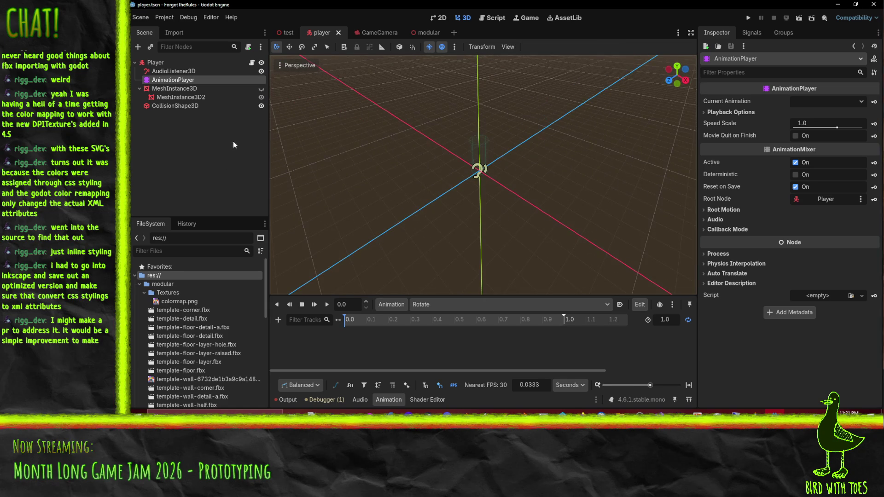
pyautogui.click(438, 300)
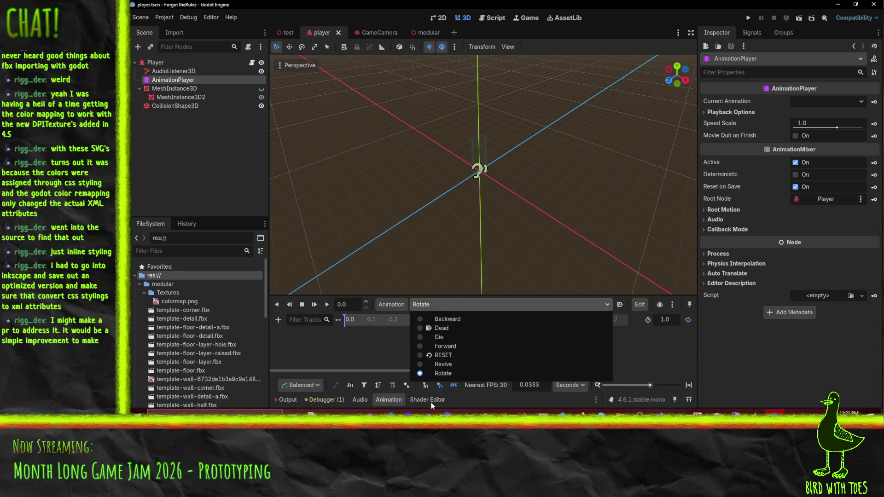
pyautogui.click(443, 356)
pyautogui.moveTo(387, 173); pyautogui.dragTo(378, 177)
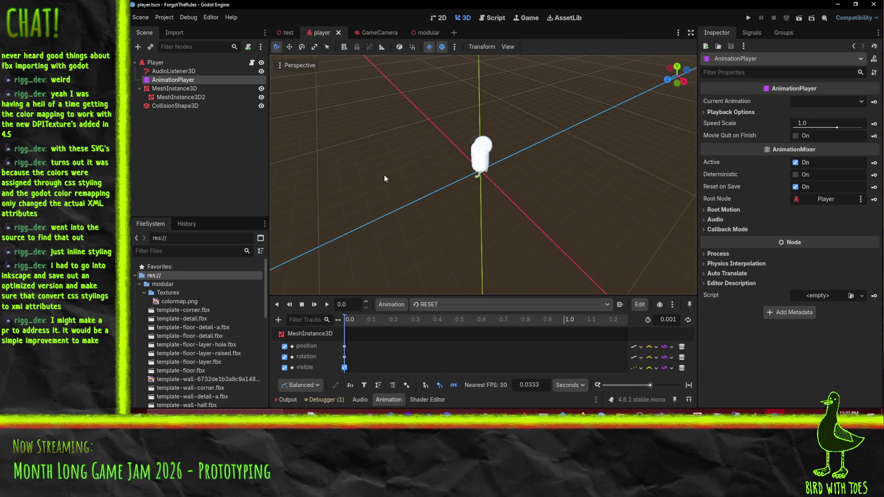
pyautogui.click(433, 304)
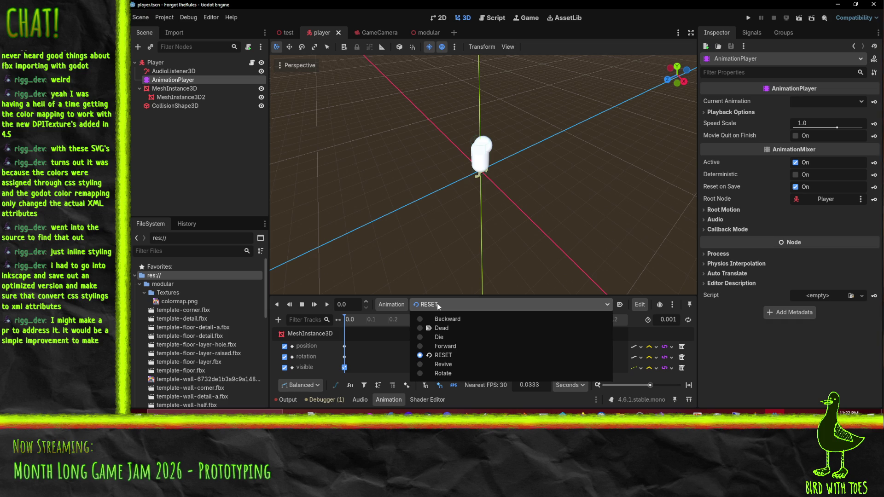
pyautogui.click(368, 32)
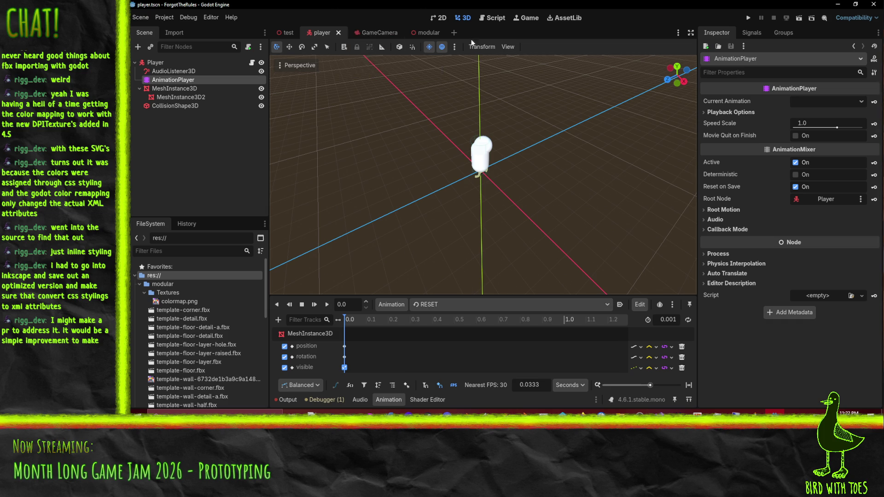
# Close the modular scene and return to the player scene's player.gd script.
pyautogui.click(425, 34)
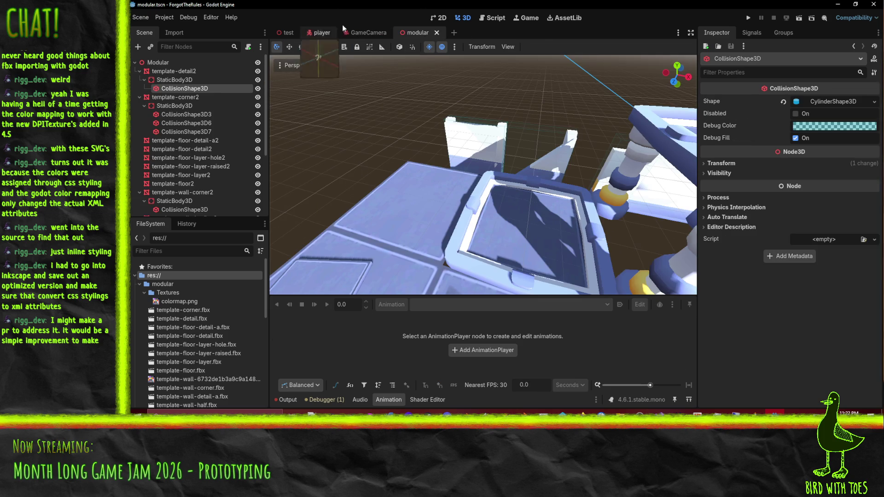
pyautogui.click(438, 34)
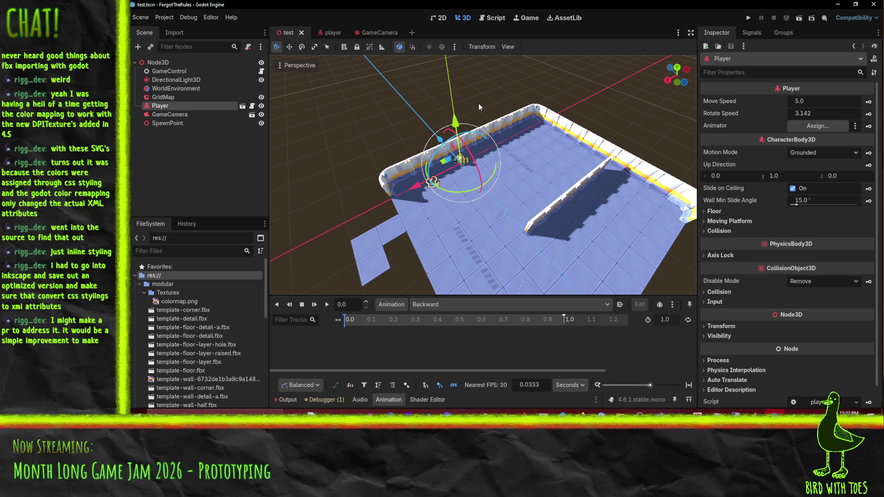
pyautogui.click(329, 32)
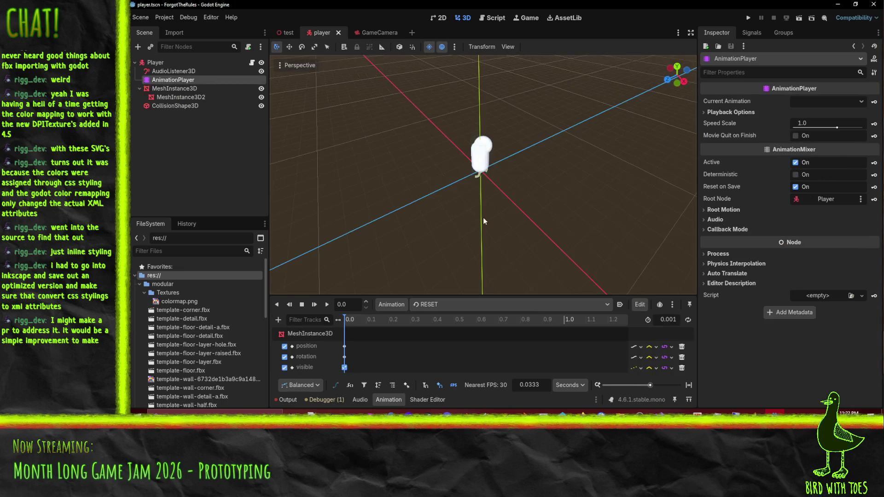
pyautogui.click(496, 18)
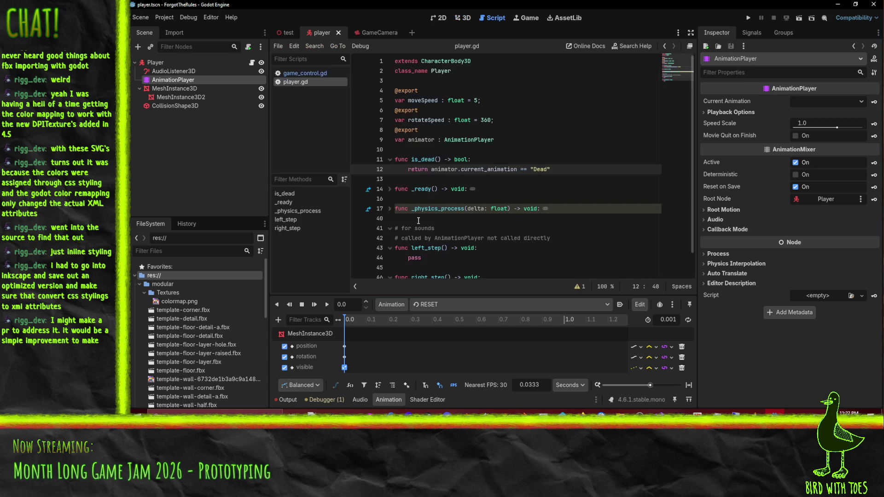
# Declare a func revive(): function below is_dead().
pyautogui.click(603, 169)
pyautogui.press('Return')
pyautogui.press('Return')
pyautogui.write('func revi')
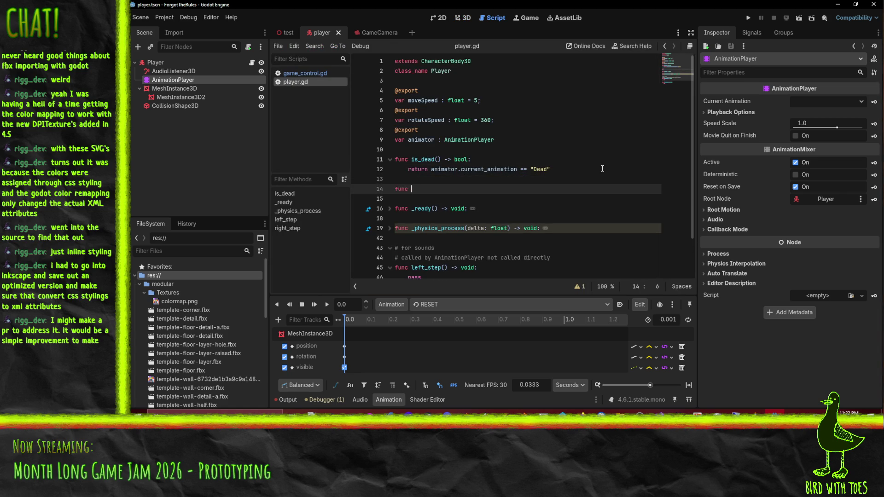
pyautogui.write('ve();')
pyautogui.press('BackSpace')
pyautogui.write(':')
pyautogui.press('Return')
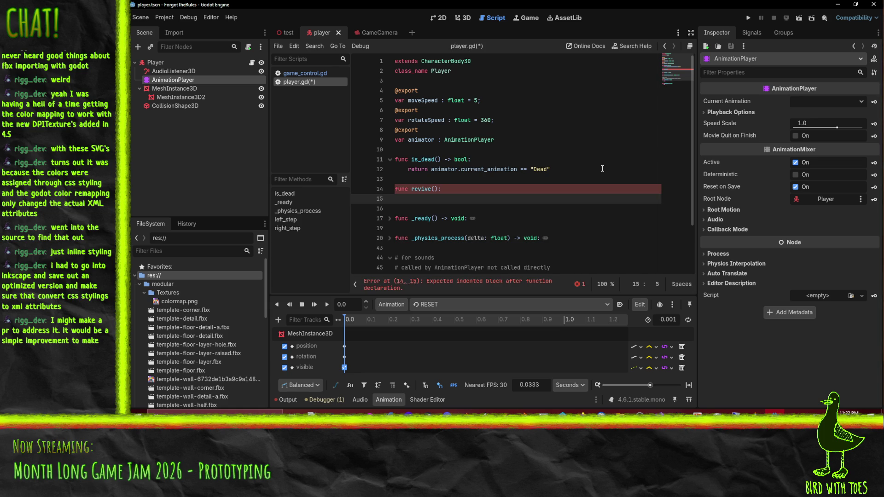
# Give revive() the body animator.play("Revive") and review the new code.
pyautogui.write('animator.p')
pyautogui.write('lay(')
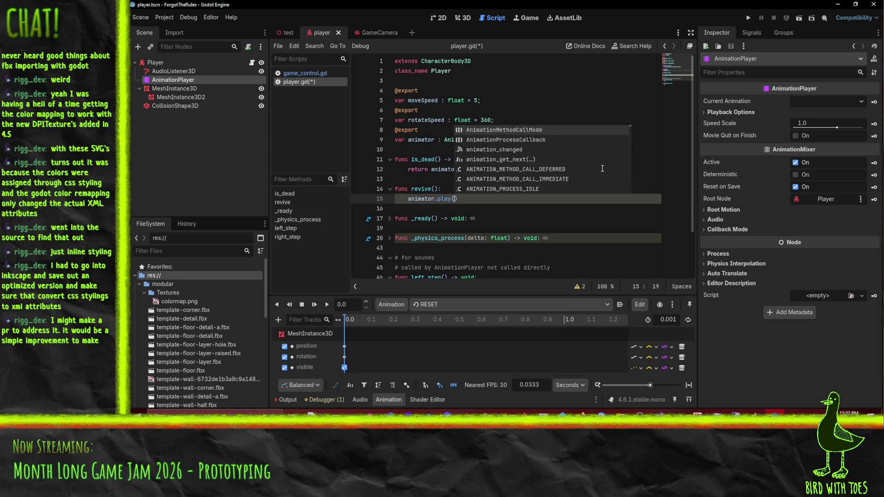
pyautogui.press('Return')
pyautogui.write('"revive')
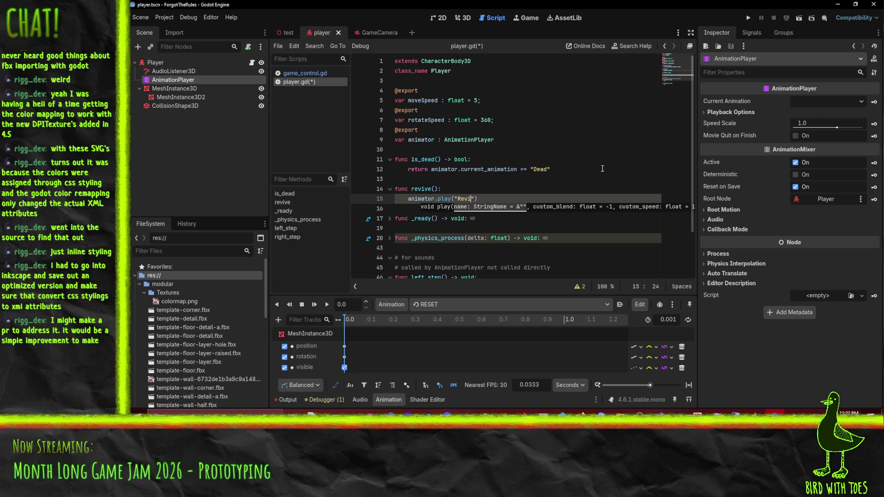
pyautogui.press('Return')
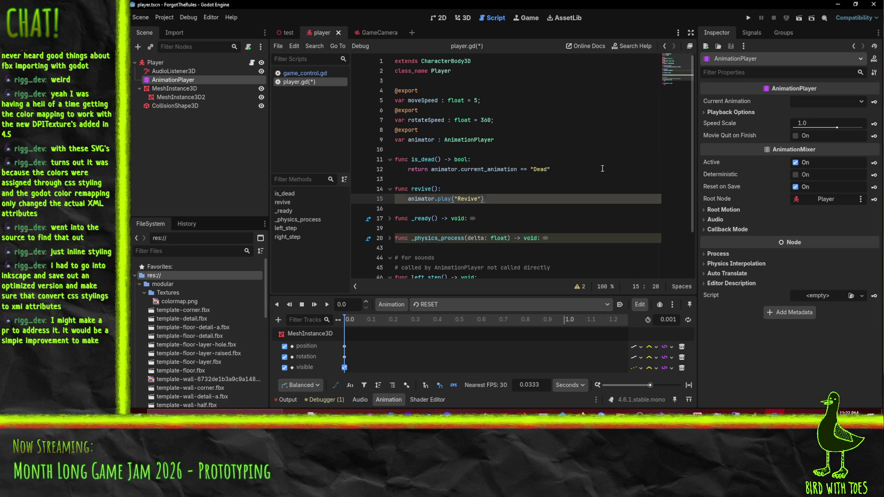
pyautogui.press('Return')
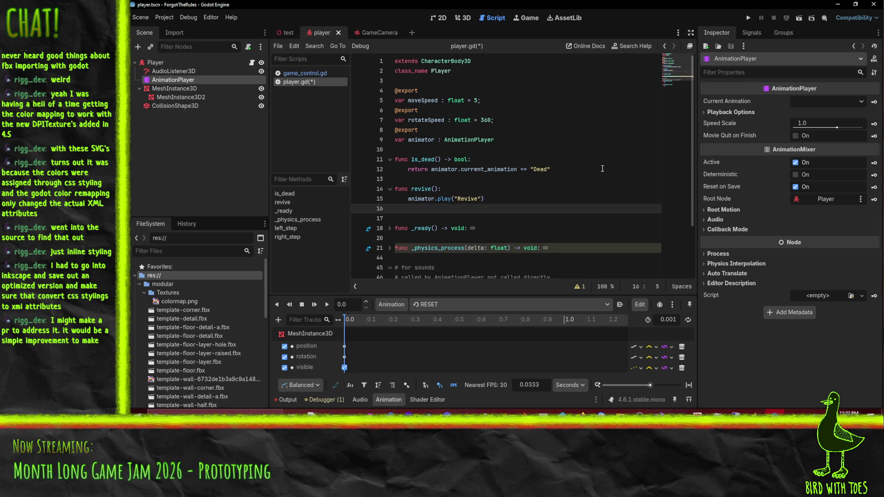
pyautogui.press('BackSpace')
pyautogui.press('BackSpace')
pyautogui.press('Up')
pyautogui.press('Up')
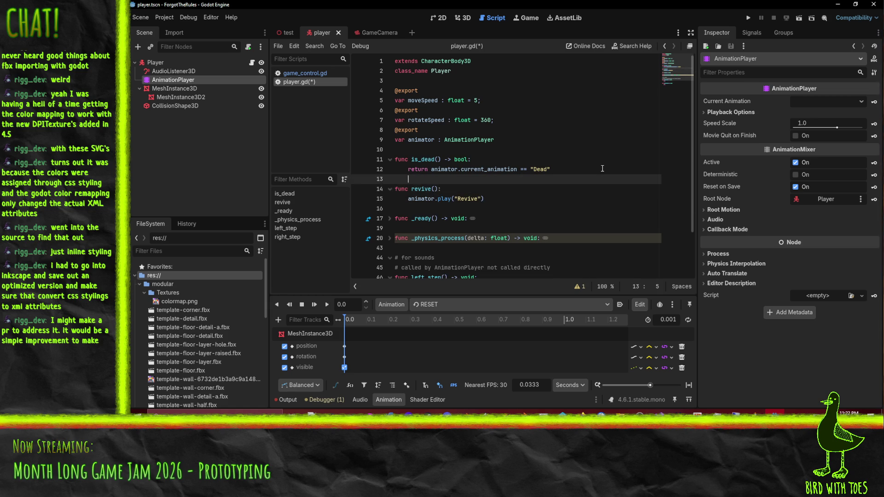
pyautogui.press('Down')
pyautogui.press('Down')
pyautogui.press('Down')
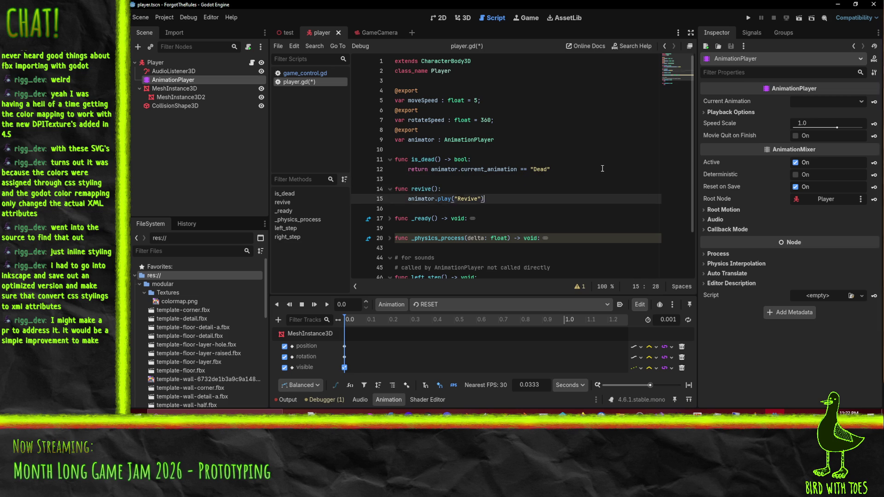
pyautogui.press('Up')
pyautogui.press('Up')
pyautogui.press('End')
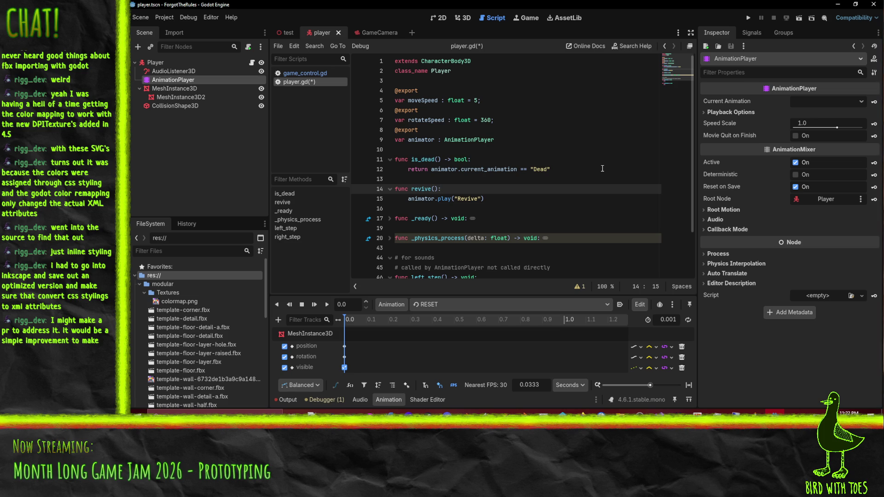
pyautogui.press('Up')
pyautogui.press('Up')
pyautogui.press('Down')
pyautogui.press('Down')
pyautogui.scroll(-2, 596, 164)
pyautogui.scroll(2, 389, 224)
pyautogui.scroll(-2, 442, 198)
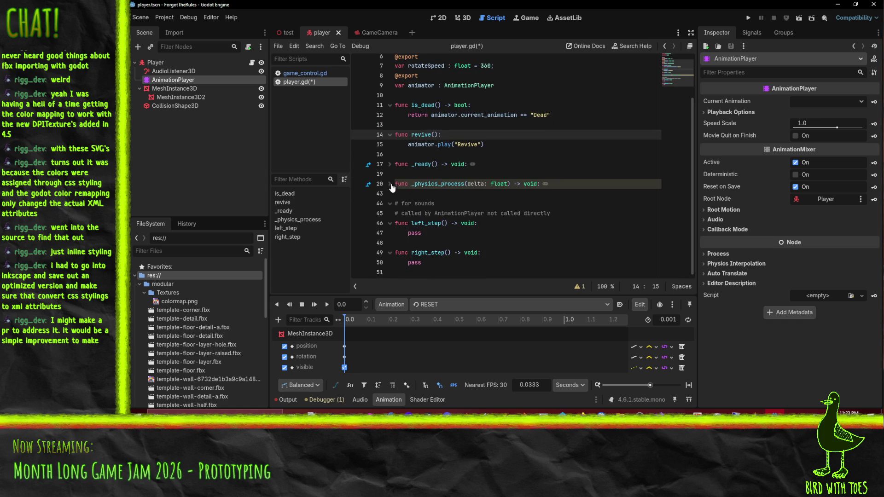
# Unfold _physics_process and add 'var _alive : bool = false' as a new variable line.
pyautogui.click(389, 183)
pyautogui.click(580, 188)
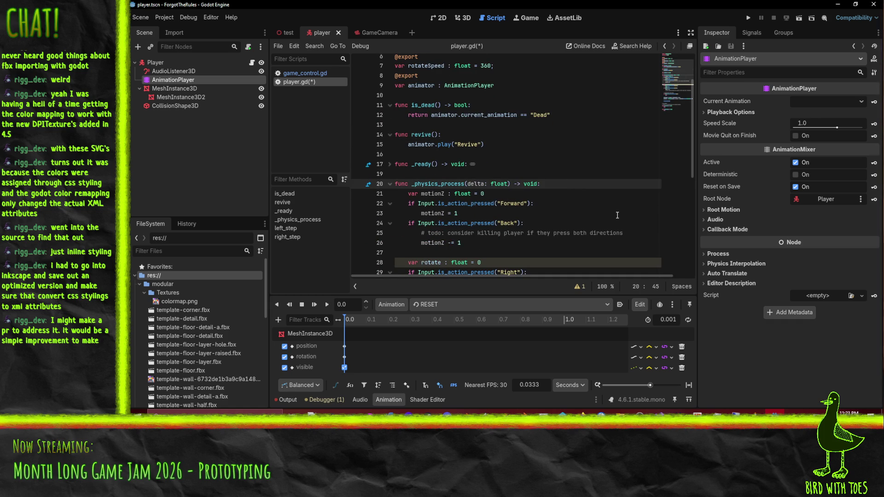
pyautogui.press('Up')
pyautogui.press('Up')
pyautogui.press('Up')
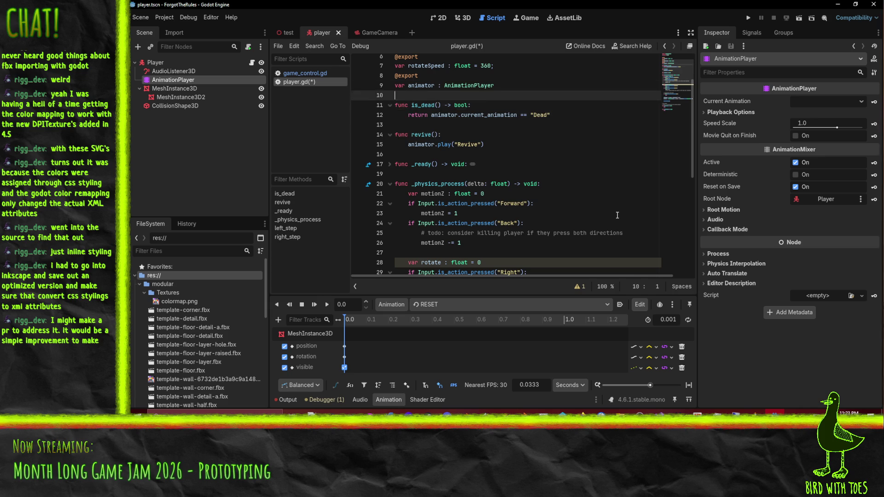
pyautogui.press('Return')
pyautogui.write('var _')
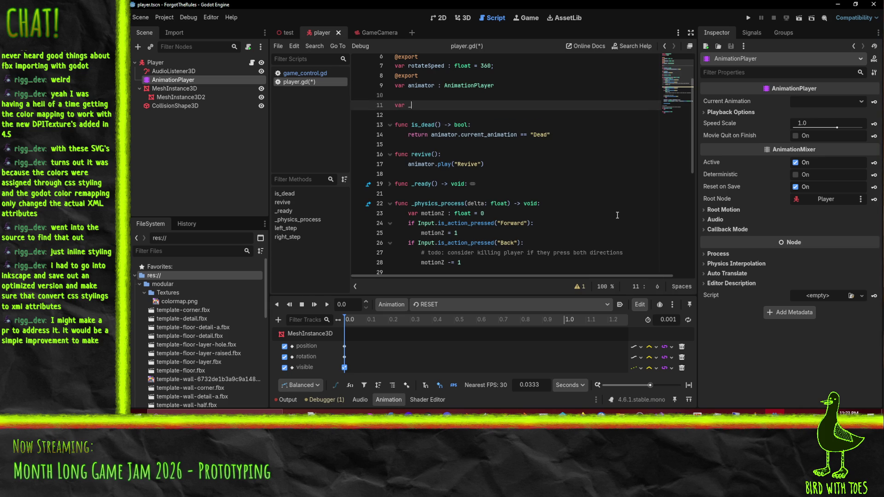
pyautogui.write('alive ')
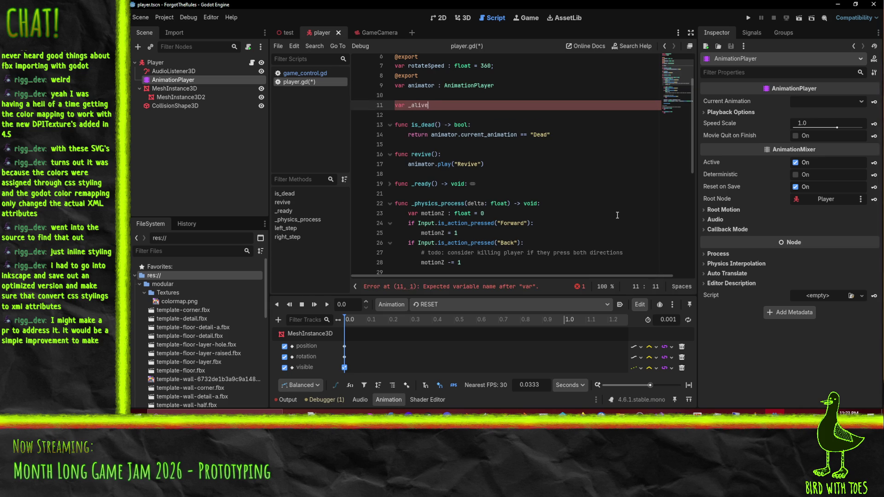
pyautogui.write(': bool = tr')
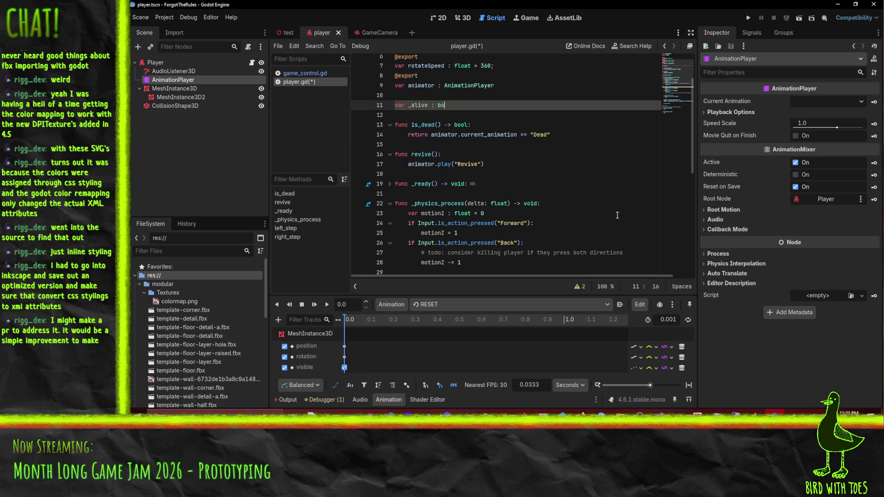
pyautogui.press('BackSpace')
pyautogui.press('BackSpace')
pyautogui.write('falkse')
pyautogui.press('BackSpace')
pyautogui.press('BackSpace')
pyautogui.press('BackSpace')
pyautogui.write('se')
pyautogui.press('Down')
pyautogui.press('Down')
pyautogui.press('Down')
pyautogui.press('Down')
pyautogui.press('Down')
pyautogui.press('Down')
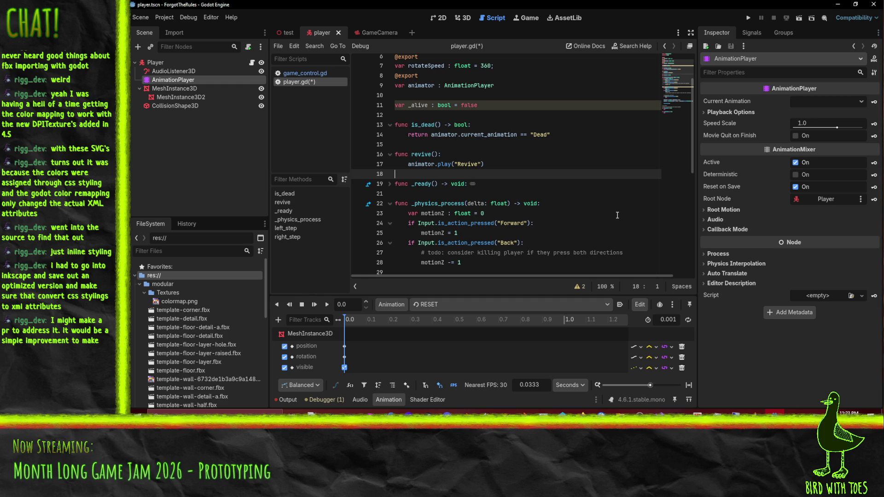
pyautogui.press('Left')
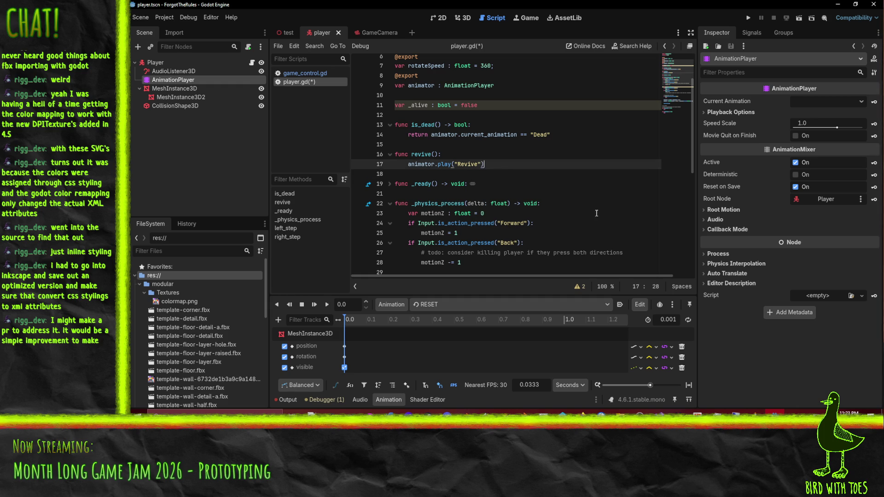
pyautogui.scroll(-2, 600, 199)
pyautogui.scroll(1, 598, 198)
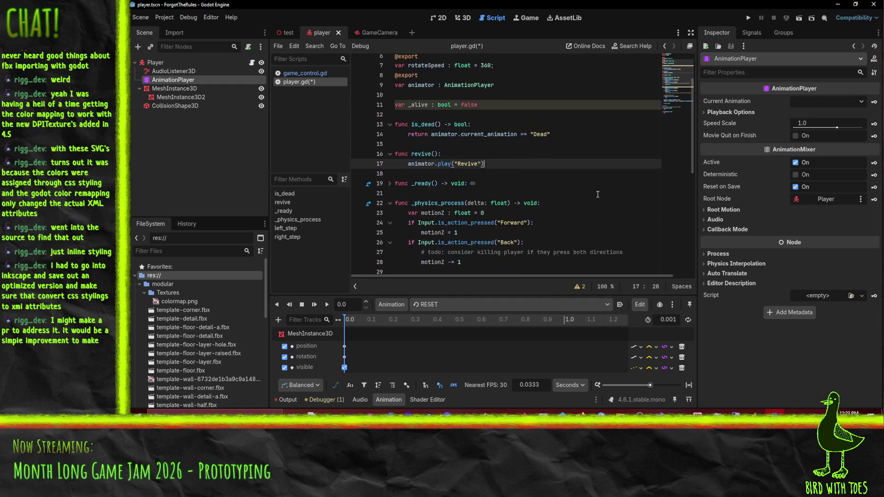
# Add func animation_finished(animation_name: string) -> void: below _physics_process.
pyautogui.click(653, 240)
pyautogui.press('Return')
pyautogui.press('Return')
pyautogui.click(643, 253)
pyautogui.write('func animation_')
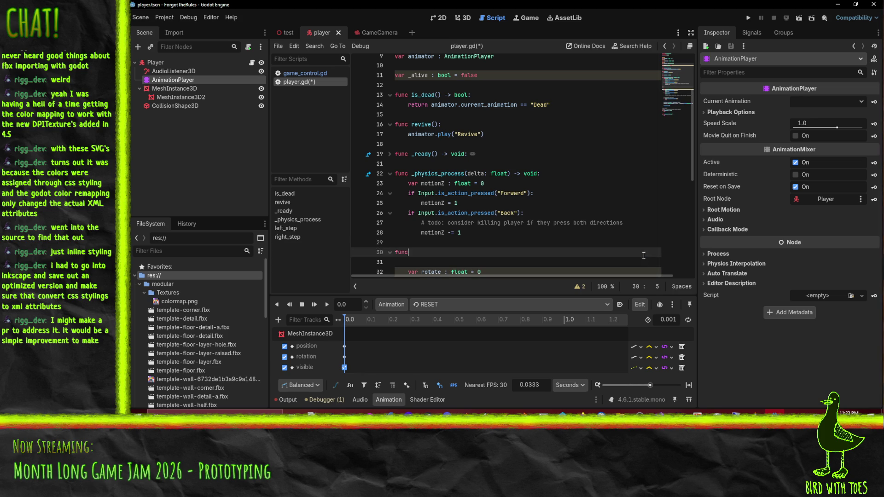
pyautogui.write('finished(')
pyautogui.write('animation_name :')
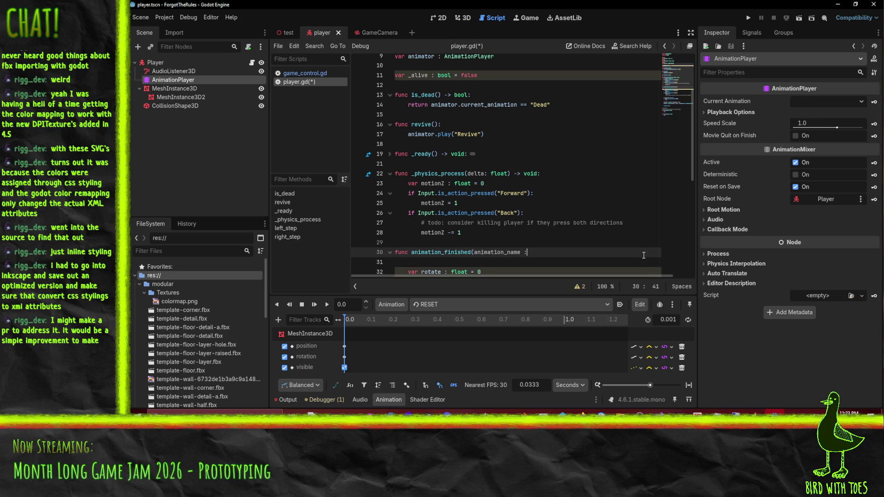
pyautogui.press('BackSpace')
pyautogui.write('string) -')
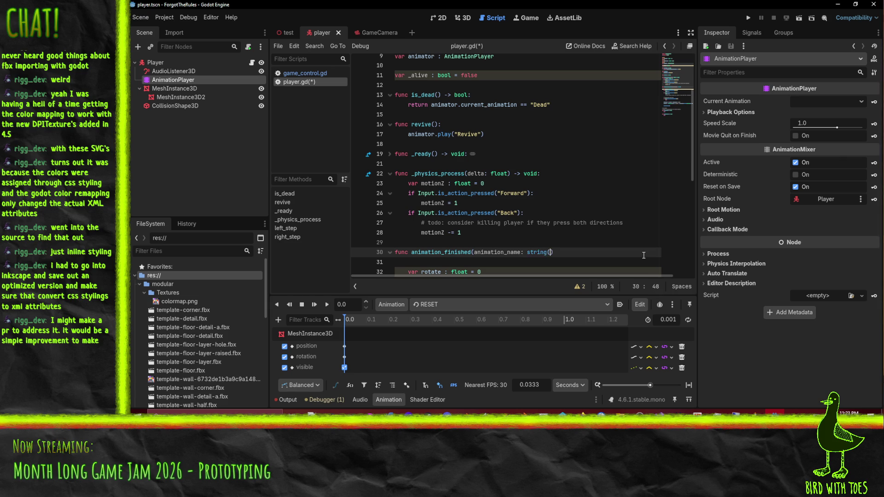
pyautogui.write('> void:')
pyautogui.press('Return')
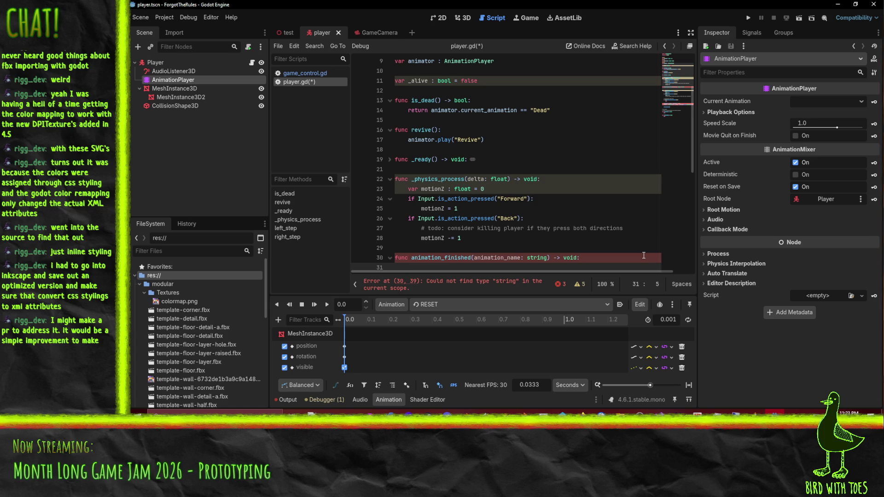
# Add branches checking whether animation_name is "Die" or "Revive".
pyautogui.write('if ')
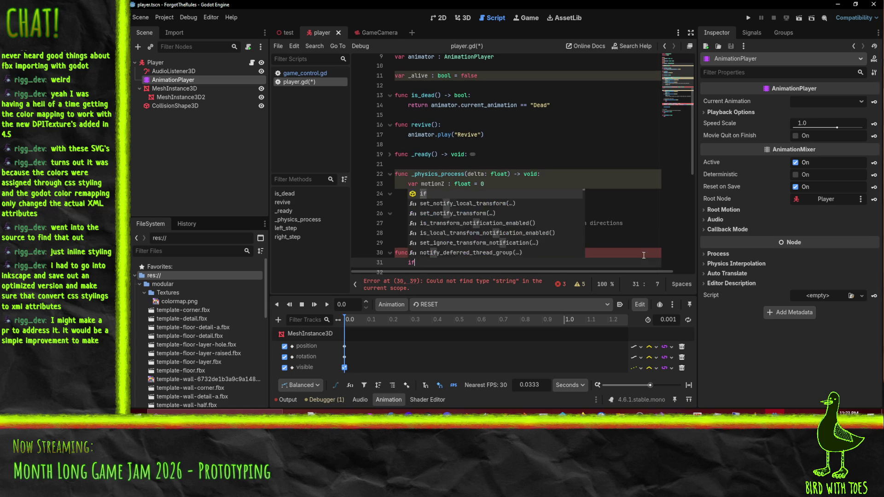
pyautogui.write('animation')
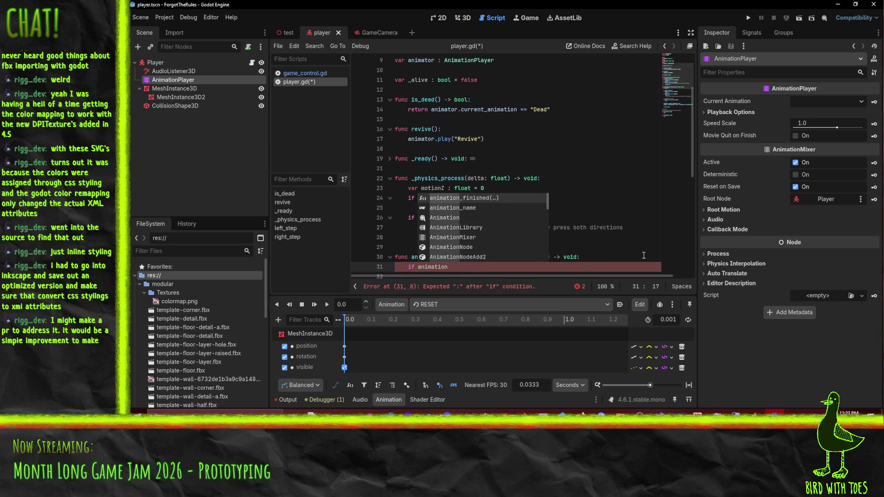
pyautogui.write('_name == ')
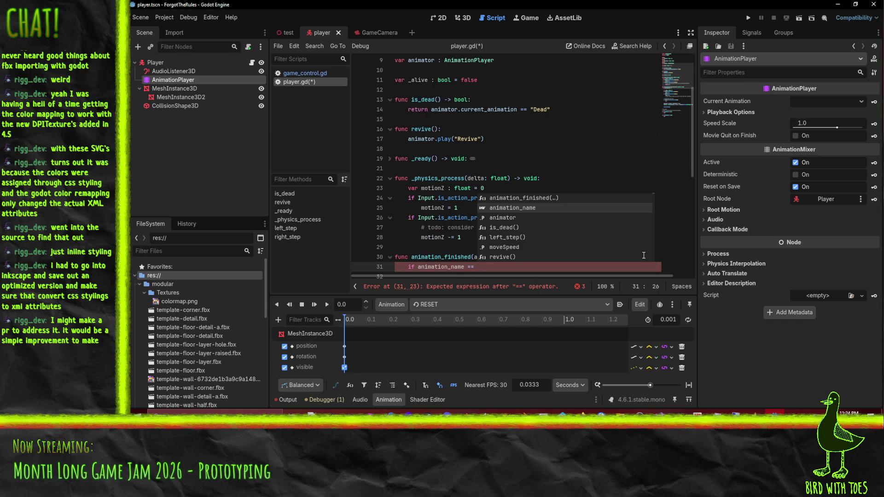
pyautogui.write('"Die"')
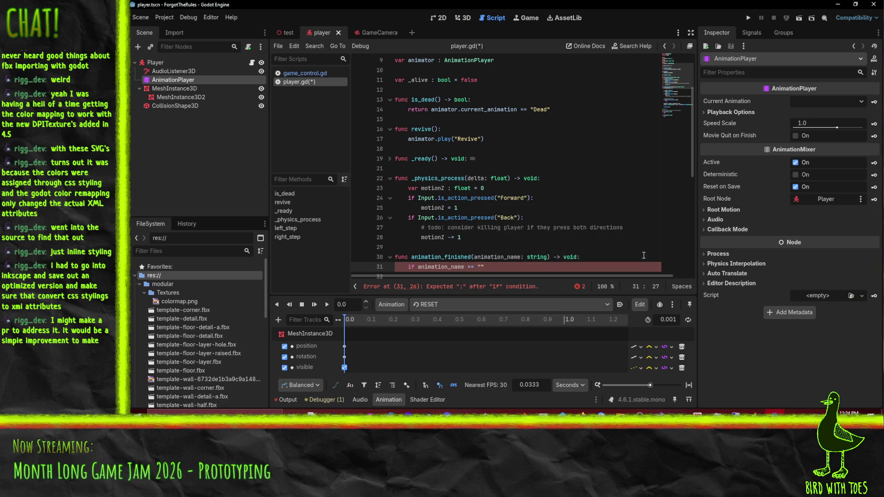
pyautogui.write(':')
pyautogui.press('Return')
pyautogui.write('dead = true')
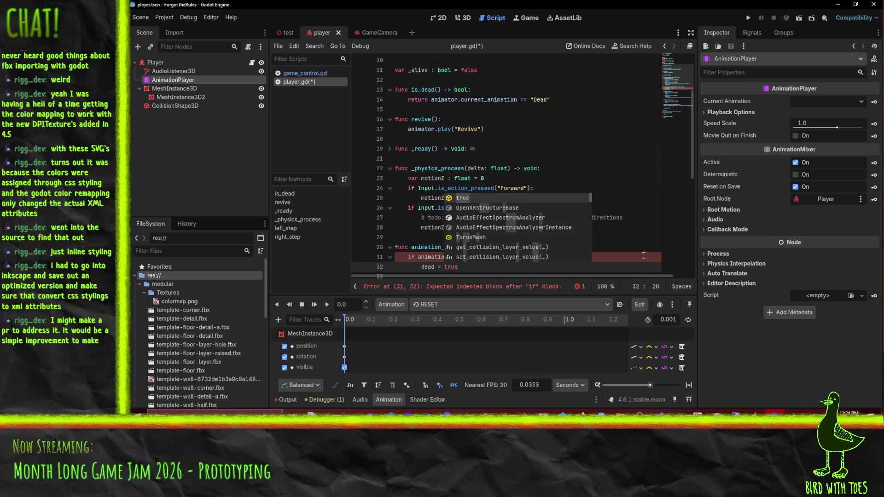
pyautogui.scroll(-3, 562, 182)
pyautogui.press('Return')
pyautogui.press('BackSpace')
pyautogui.write('elfi')
pyautogui.press('BackSpace')
pyautogui.write('if animation_')
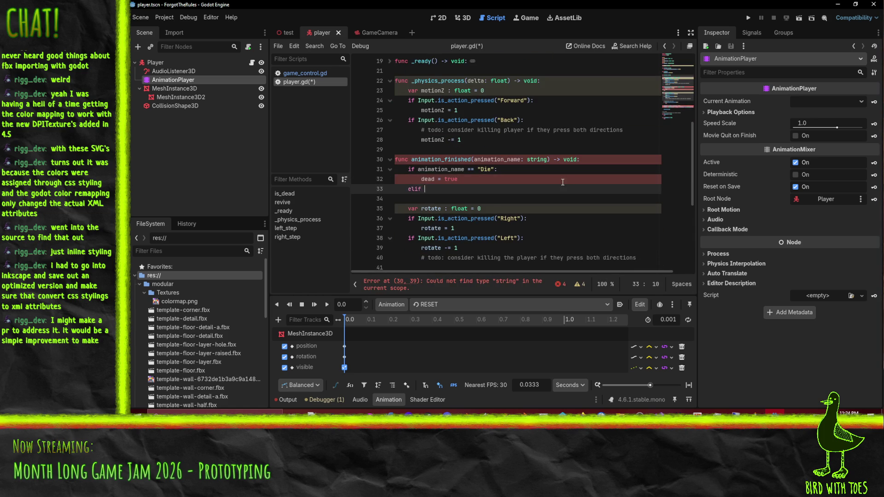
pyautogui.write('name == ')
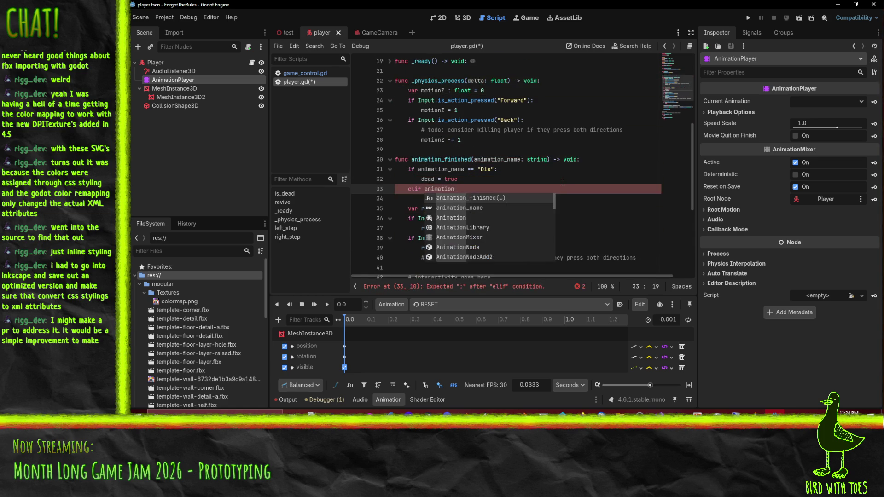
pyautogui.write('"')
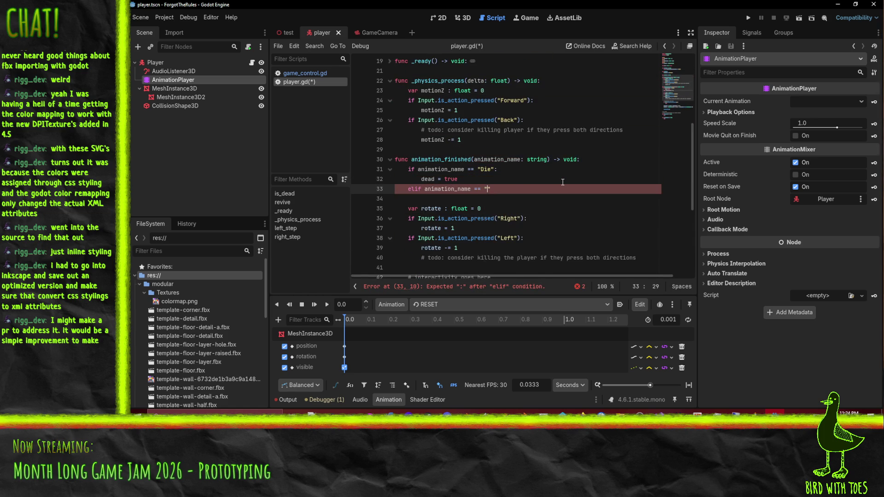
pyautogui.write('Revive"')
pyautogui.press('Return')
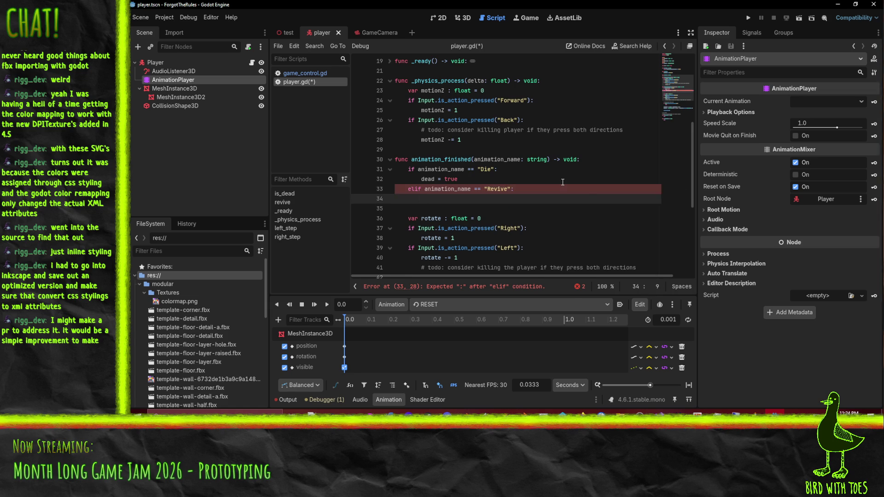
# Play "Dead" after Die, and play "Idle" and set alive = true after Revive.
pyautogui.rightClick(510, 180)
pyautogui.press('Escape')
pyautogui.press('Up')
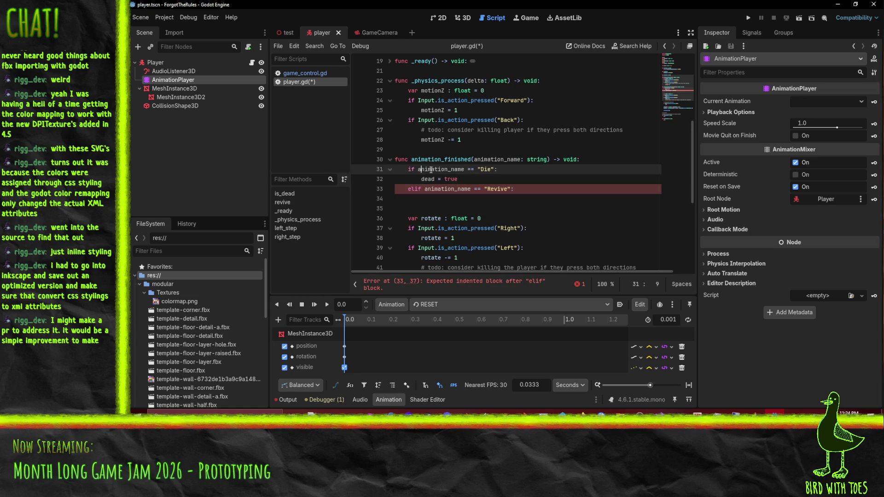
pyautogui.press('Home')
pyautogui.press('Down')
pyautogui.press('End')
pyautogui.hotkey('shift', 'Home')
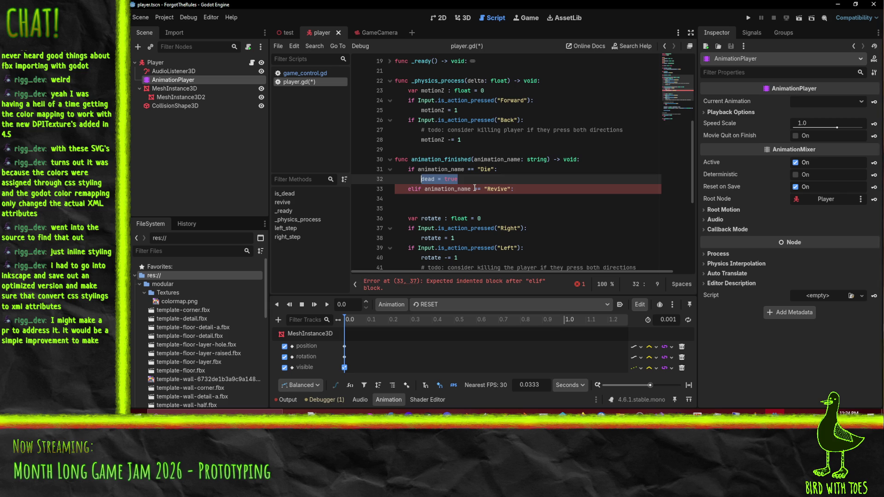
pyautogui.write('animator.play')
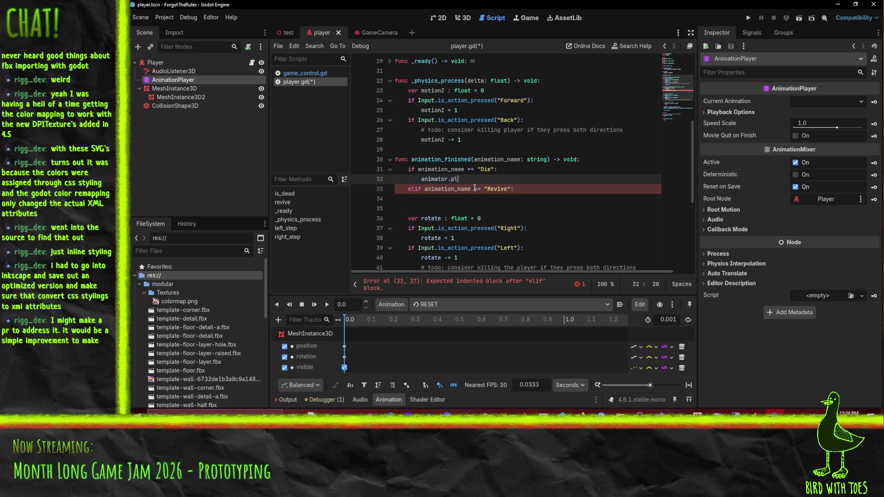
pyautogui.write('("')
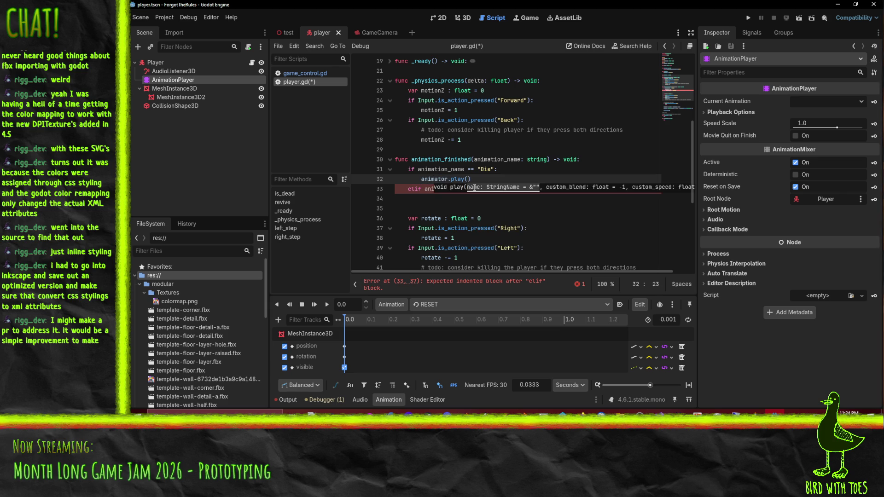
pyautogui.write('Dead')
pyautogui.press('Down')
pyautogui.press('Down')
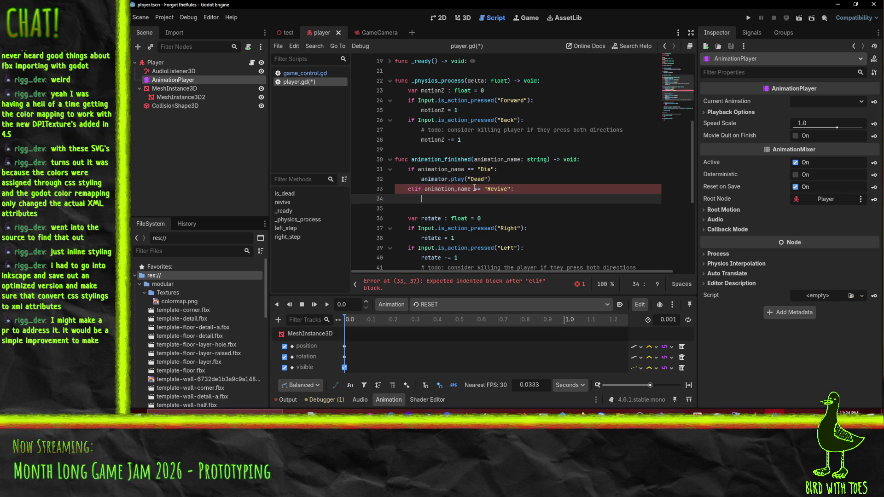
pyautogui.write('animator.play')
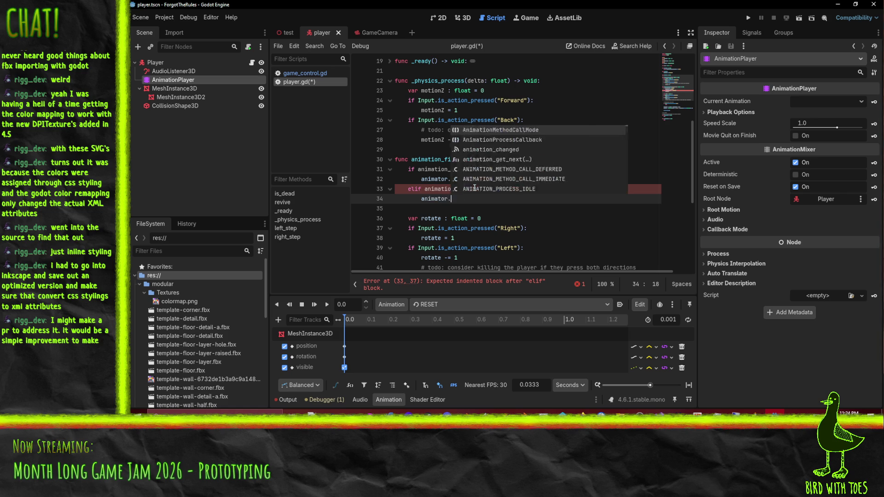
pyautogui.write('("')
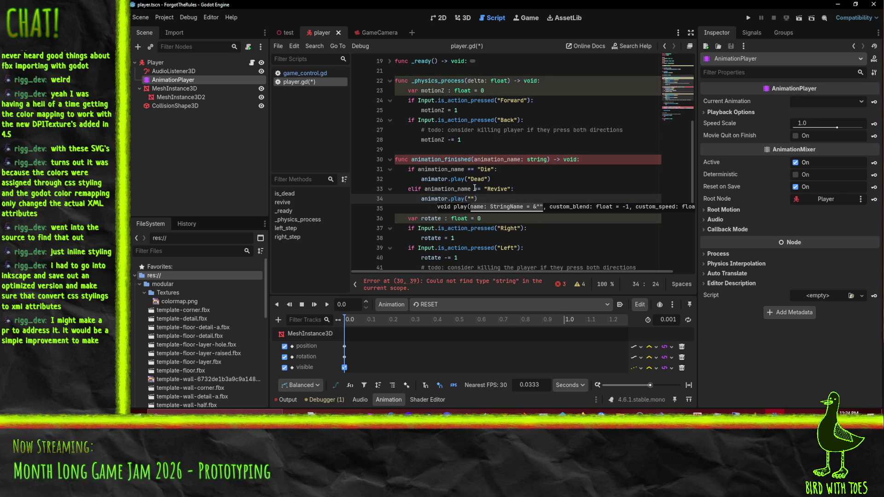
pyautogui.write('Idle")')
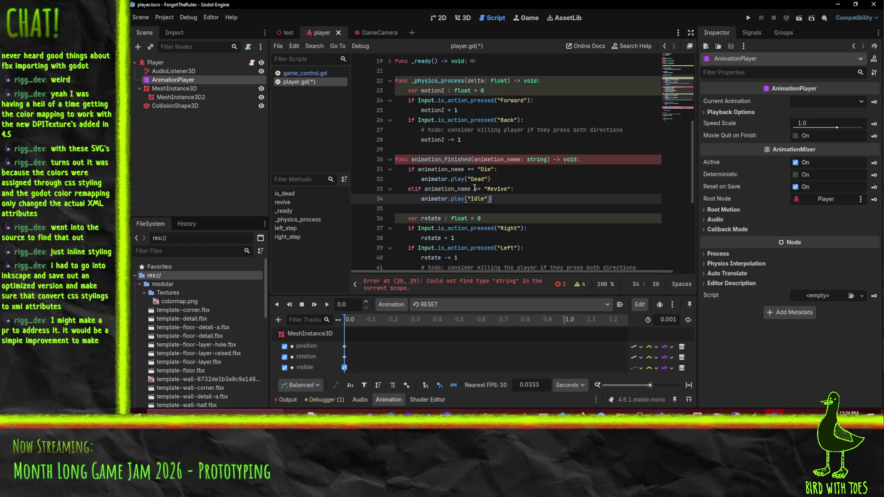
pyautogui.press('Return')
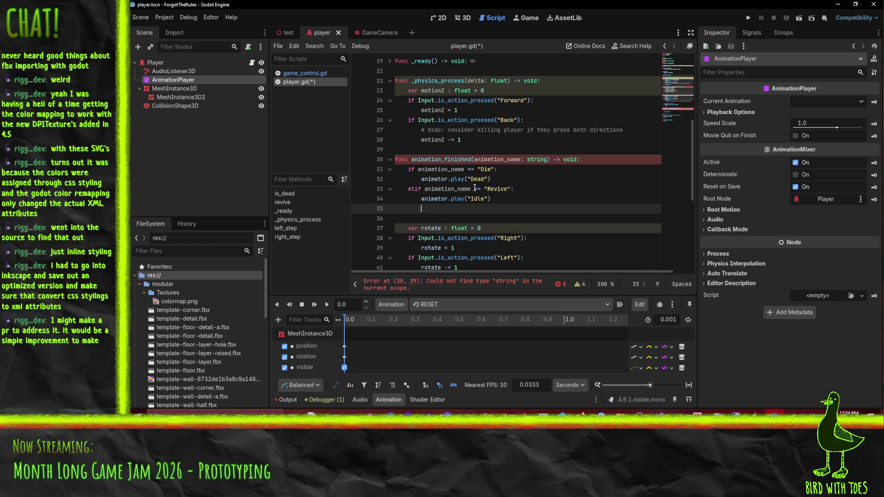
pyautogui.write('alive = true')
pyautogui.scroll(-3, 514, 134)
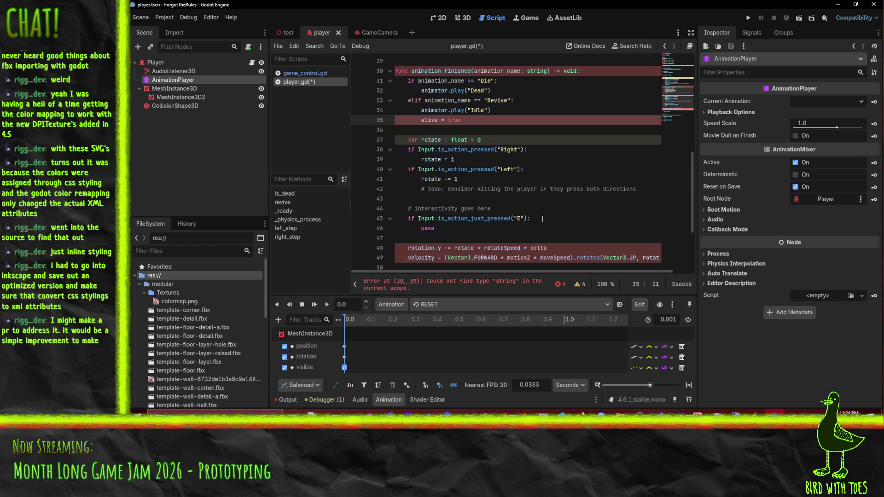
# Change animation_finished's parameter type from 'string' to 'String' on line 30.
pyautogui.scroll(2, 480, 162)
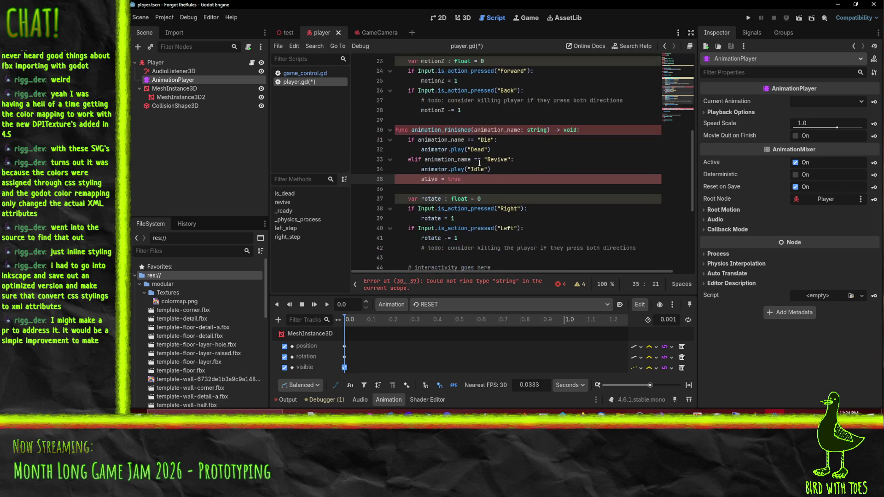
pyautogui.scroll(1, 572, 135)
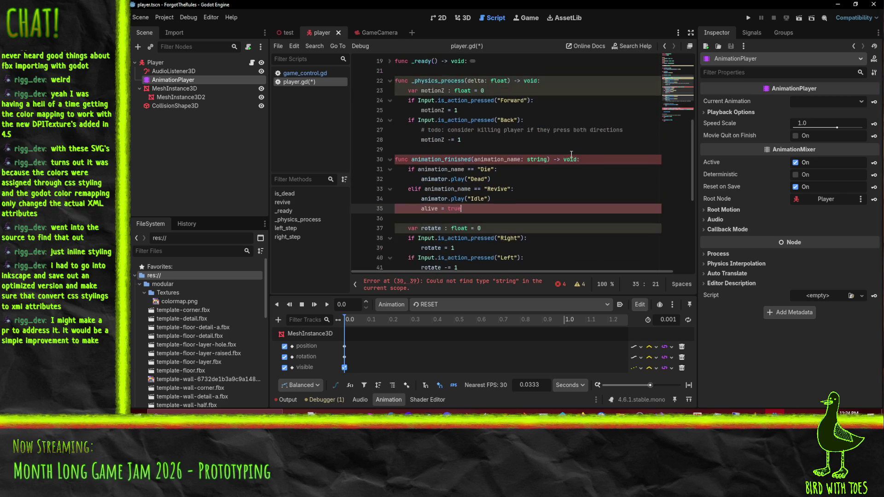
pyautogui.click(530, 160)
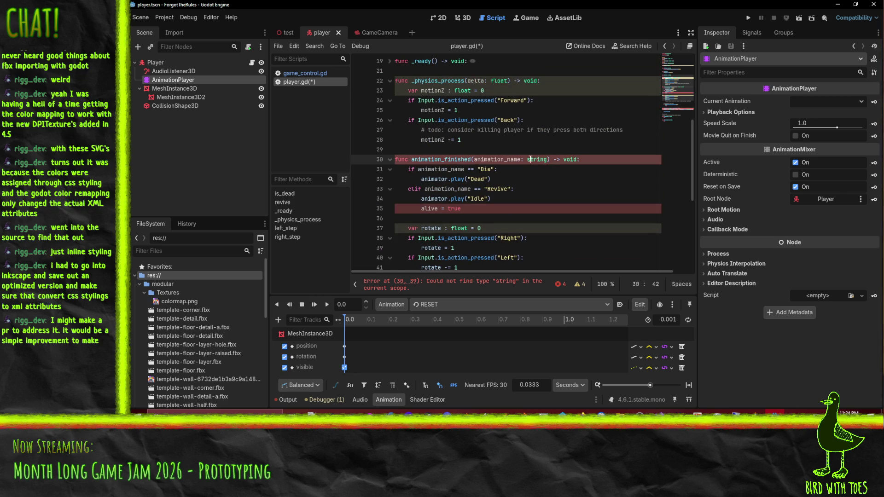
pyautogui.click(558, 172)
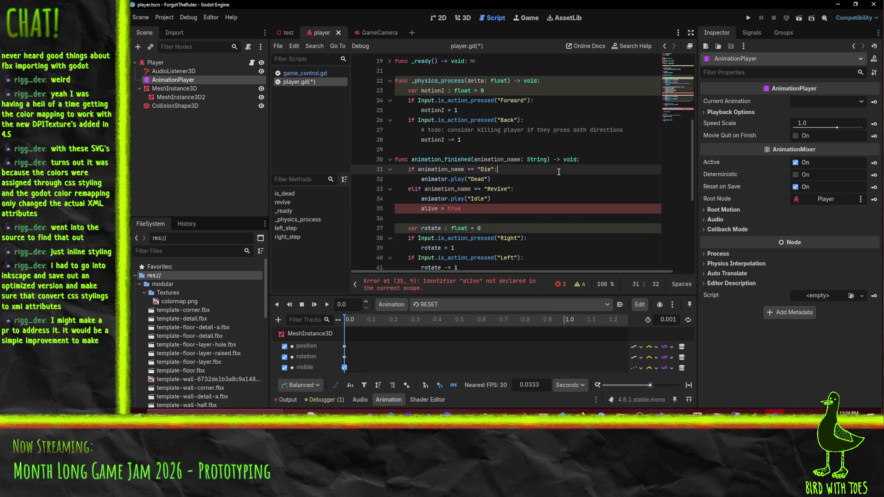
# Try capitalising true to True, then restore lowercase true on line 35.
pyautogui.scroll(-1, 566, 207)
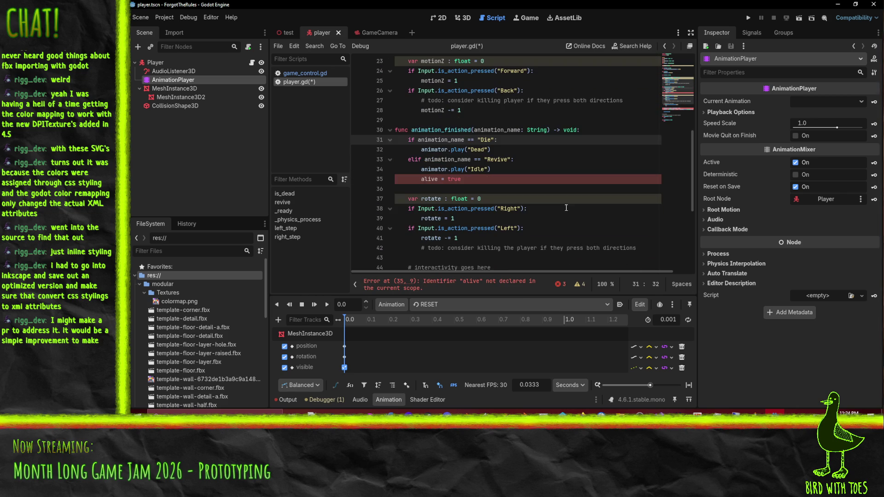
pyautogui.click(451, 179)
pyautogui.press('BackSpace')
pyautogui.write('T')
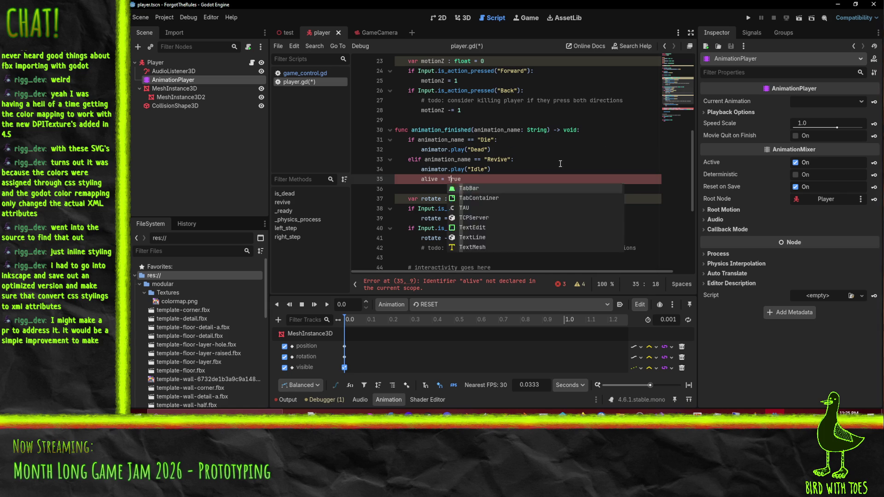
pyautogui.click(611, 150)
pyautogui.scroll(1, 544, 240)
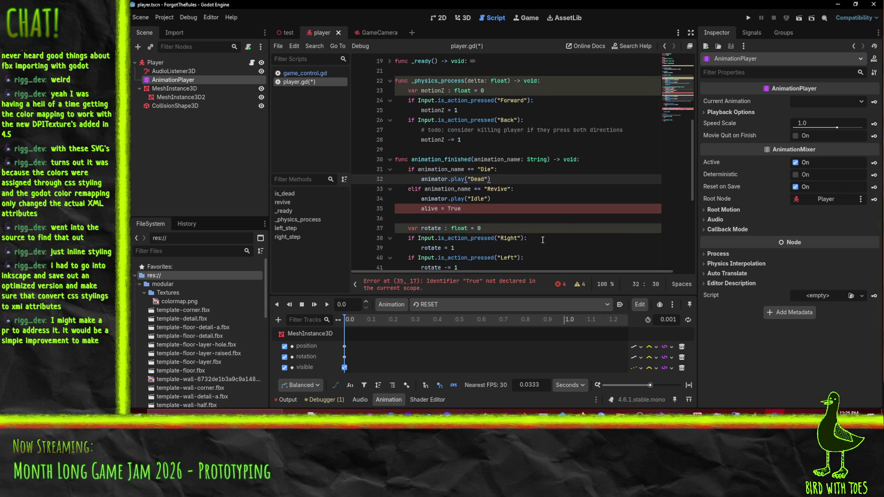
pyautogui.click(460, 209)
pyautogui.press('BackSpace')
pyautogui.press('BackSpace')
pyautogui.press('BackSpace')
pyautogui.write('true')
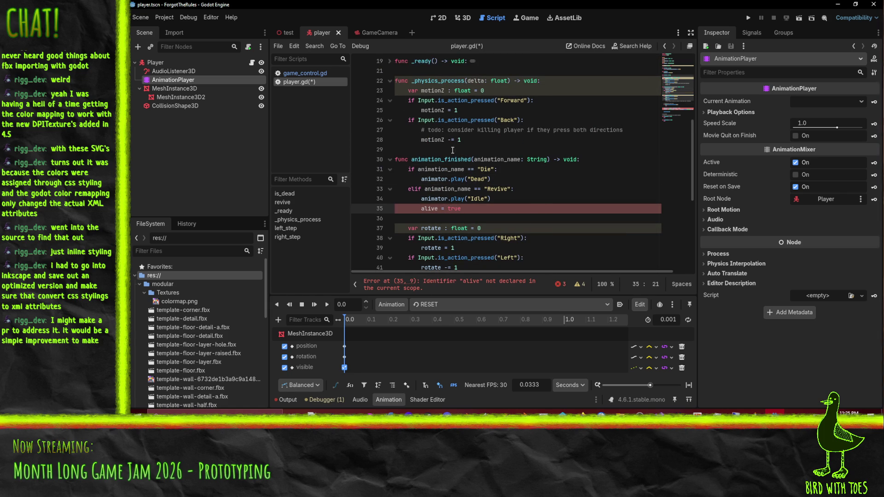
# Rename alive to _alive on line 35 by accepting the autocomplete suggestion.
pyautogui.scroll(6, 519, 195)
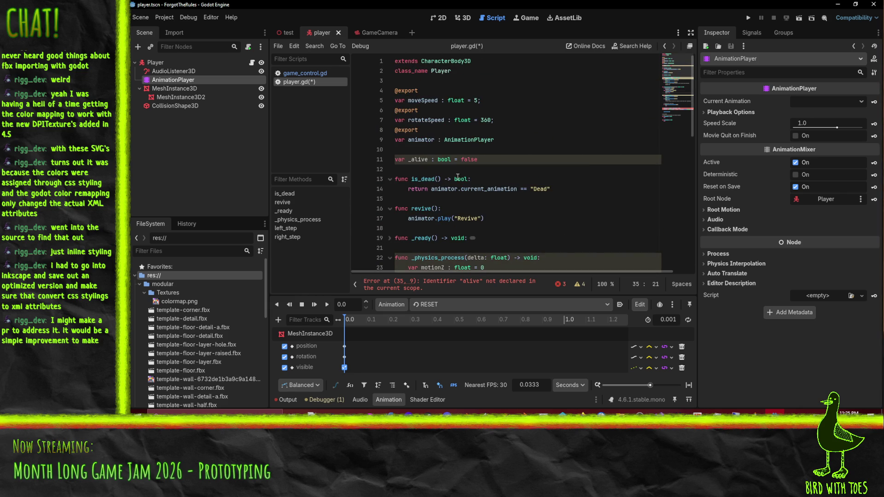
pyautogui.scroll(-8, 433, 162)
pyautogui.click(421, 149)
pyautogui.write('_')
pyautogui.press('Return')
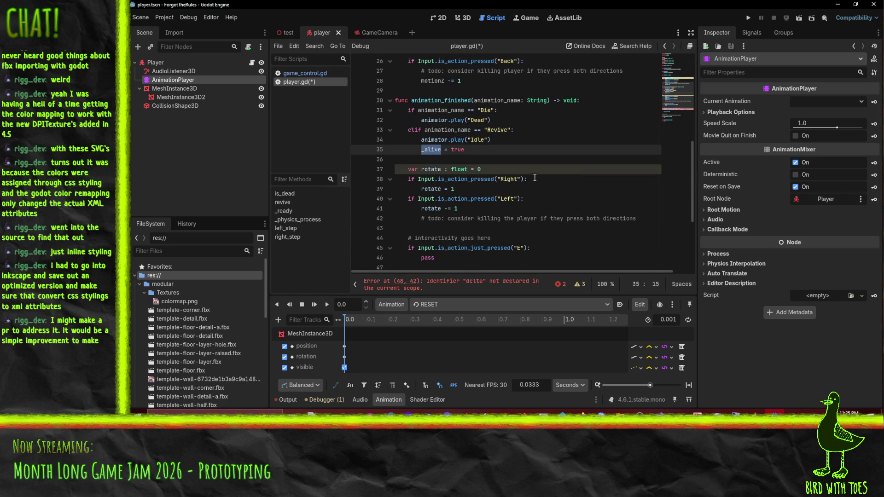
# Inspect the undeclared 'delta' error on line 48, then go to the func revive() line.
pyautogui.scroll(-4, 535, 180)
pyautogui.scroll(8, 517, 183)
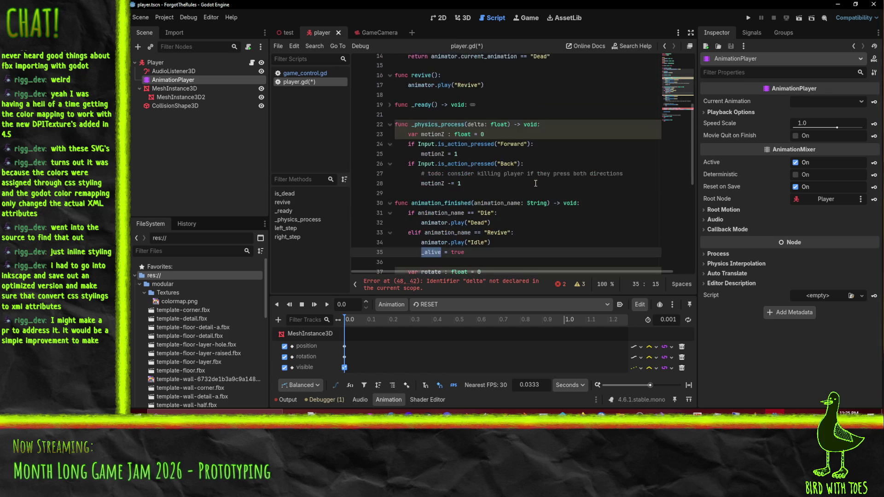
pyautogui.scroll(-5, 535, 183)
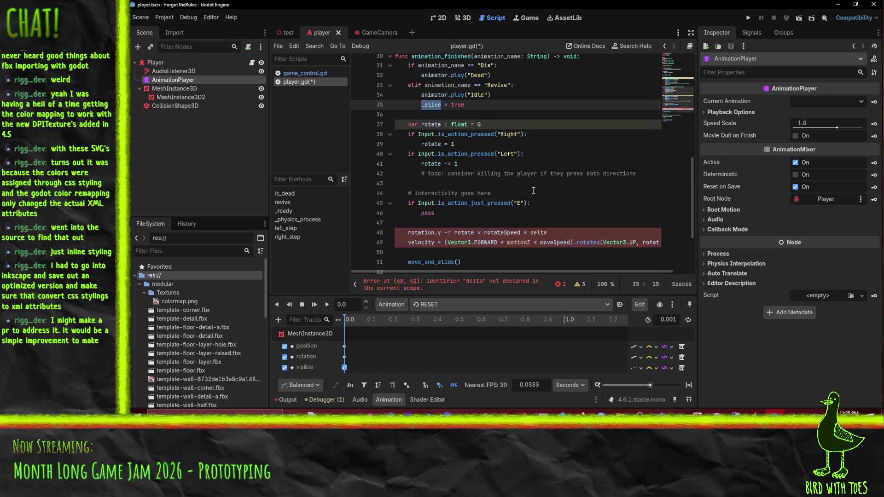
pyautogui.click(539, 237)
pyautogui.scroll(6, 545, 205)
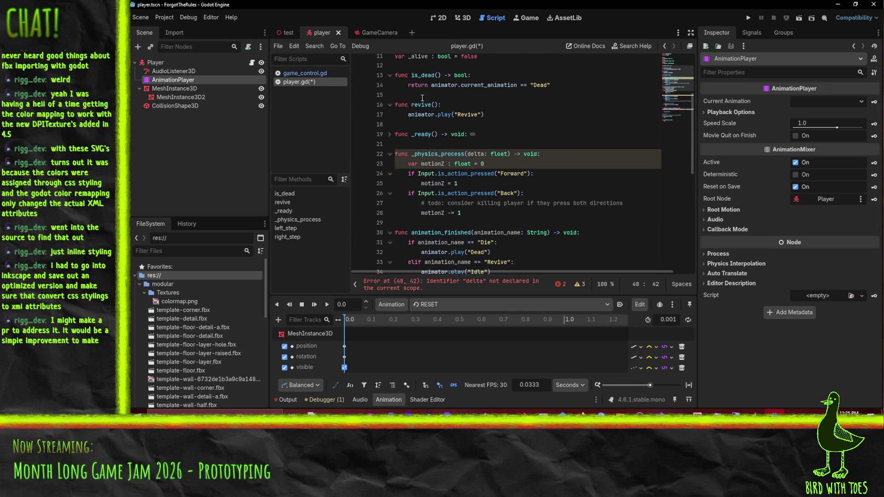
pyautogui.scroll(1, 485, 119)
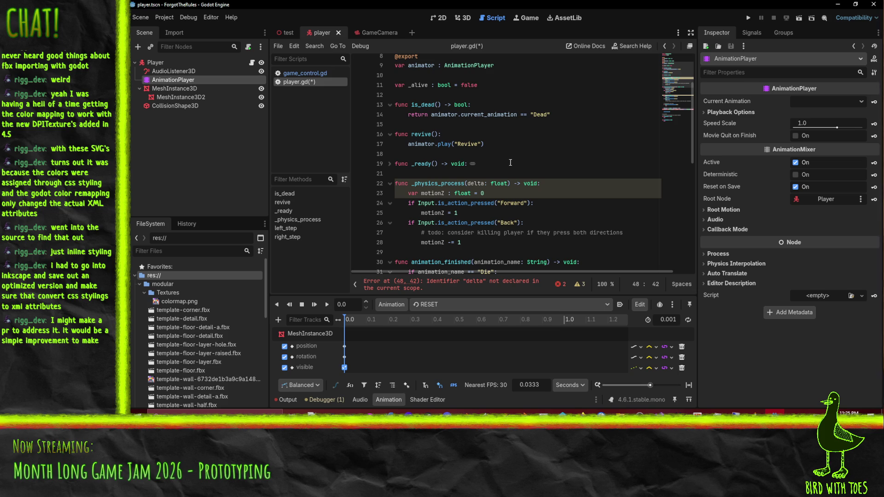
pyautogui.scroll(-2, 511, 163)
pyautogui.scroll(2, 510, 162)
pyautogui.click(438, 94)
pyautogui.click(531, 132)
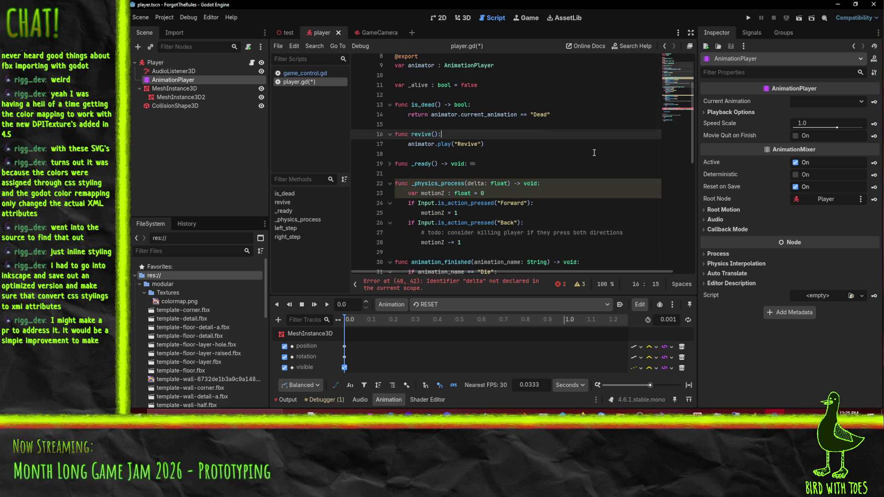
# Above revive(), write func kill(): with _alive = false and animator.play("Die").
pyautogui.hotkey('ctrl', 'shift', 'Return')
pyautogui.write('func ')
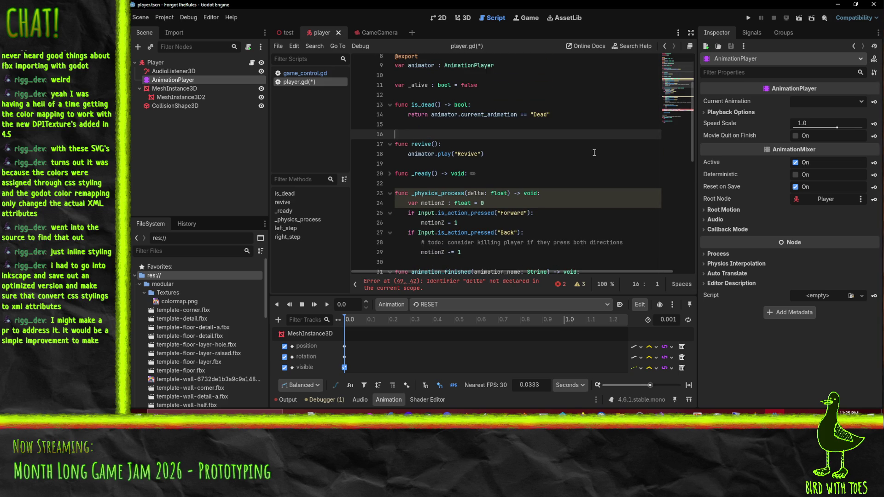
pyautogui.write('kill():')
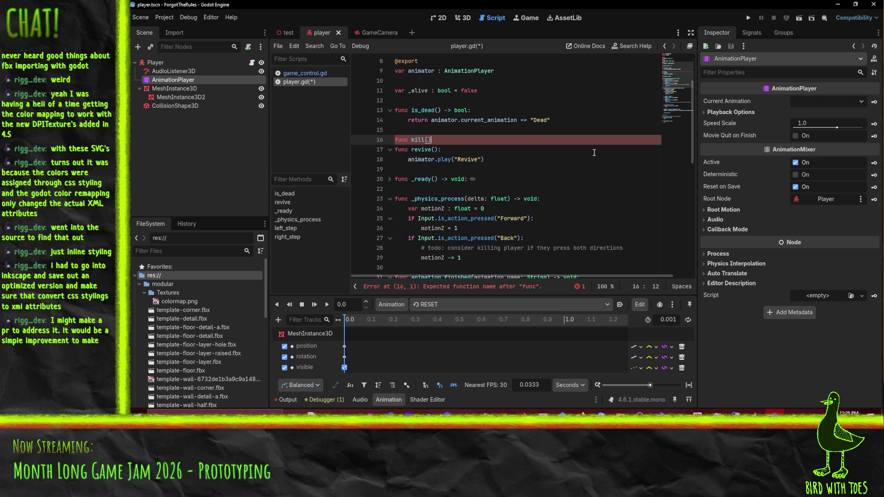
pyautogui.press('Return')
pyautogui.write('_alive = false;')
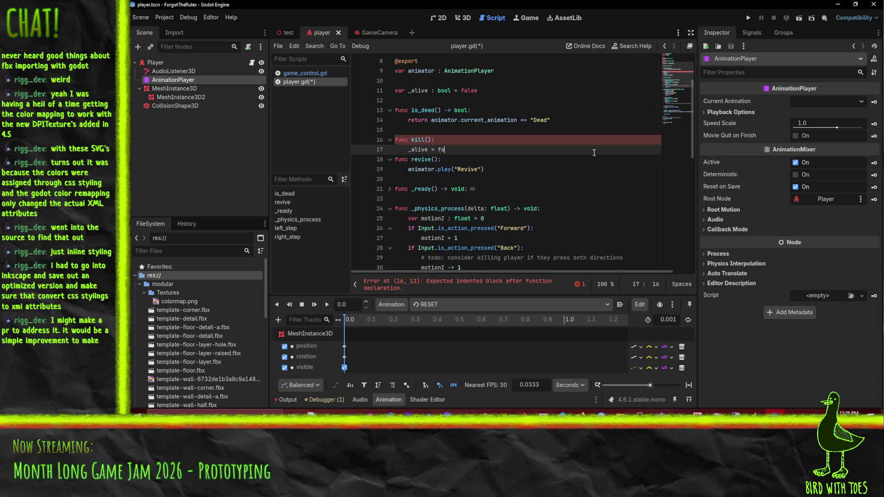
pyautogui.press('Return')
pyautogui.press('BackSpace')
pyautogui.press('BackSpace')
pyautogui.press('BackSpace')
pyautogui.press('Return')
pyautogui.write('animator.')
pyautogui.write('play("Die')
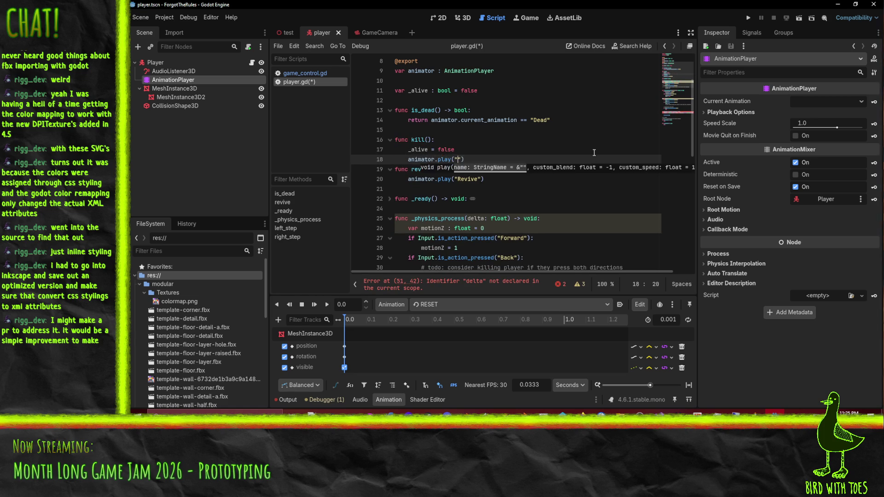
pyautogui.press('Return')
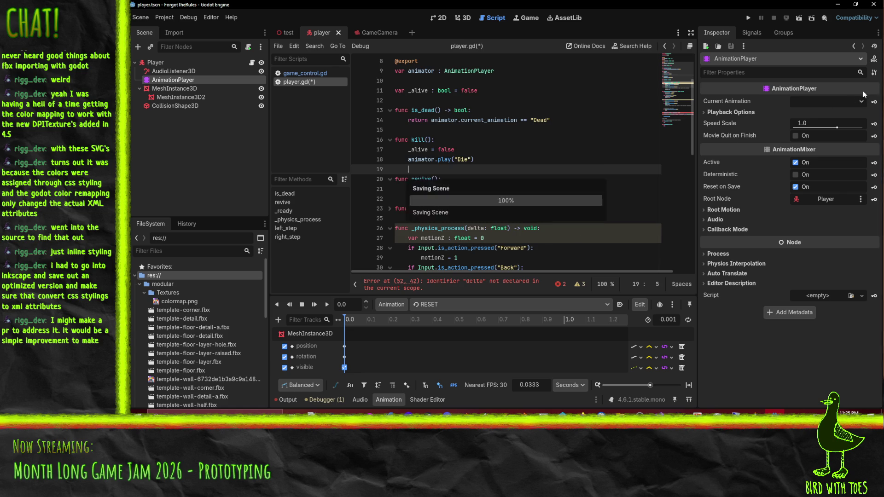
# Save player.gd and place the caret in the animation_finished function.
pyautogui.hotkey('ctrl', 's')
pyautogui.scroll(-6, 490, 148)
pyautogui.click(489, 149)
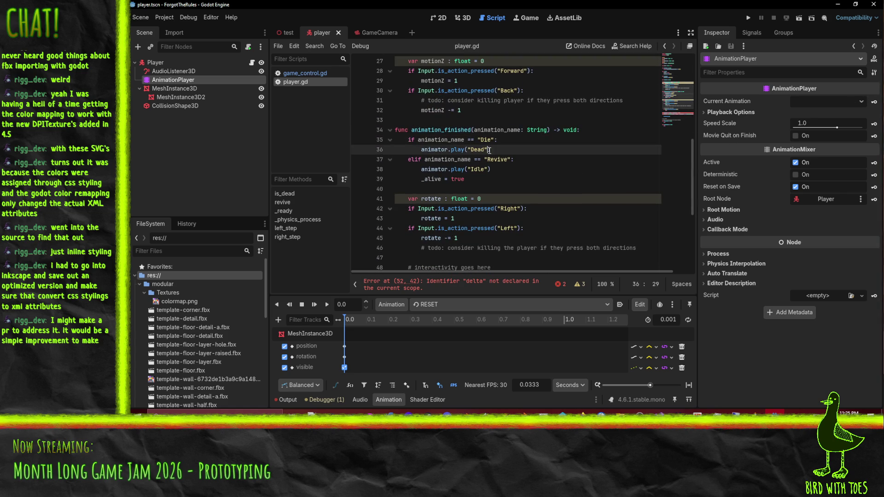
# Select the whole animation_finished function (lines 33–39) and cut it.
pyautogui.click(434, 168)
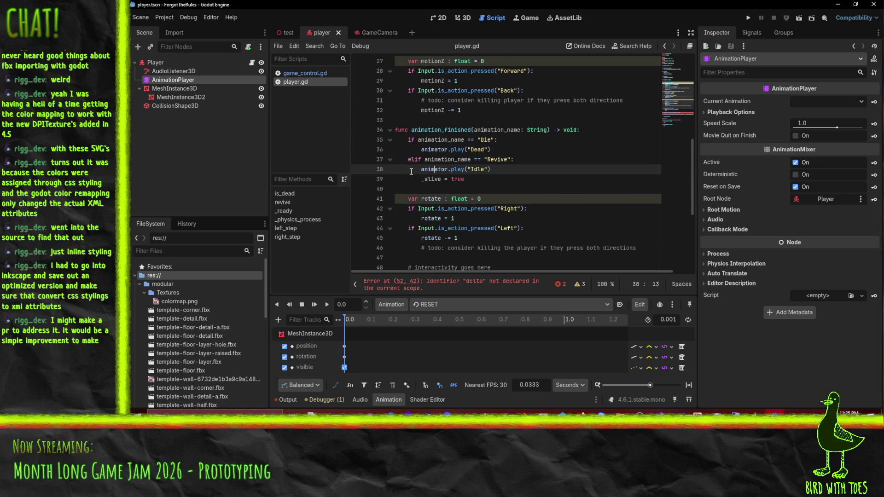
pyautogui.click(477, 169)
pyautogui.click(479, 179)
pyautogui.scroll(-1, 530, 188)
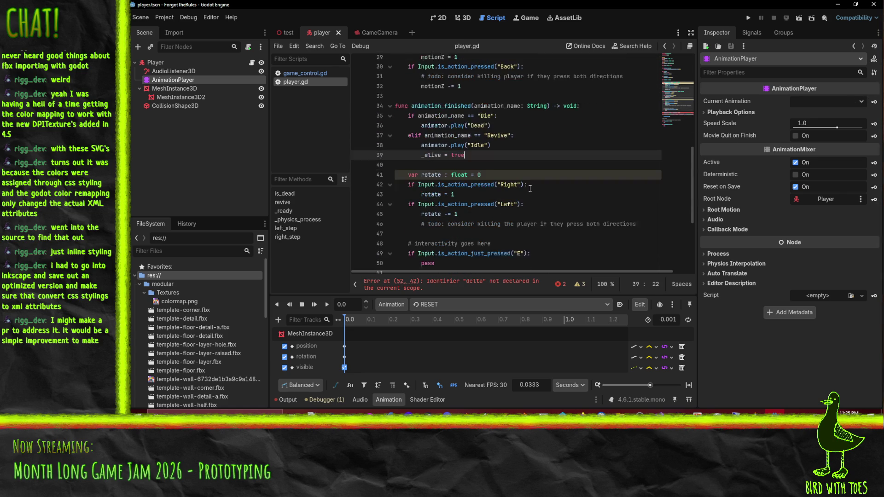
pyautogui.click(404, 158)
pyautogui.scroll(3, 404, 172)
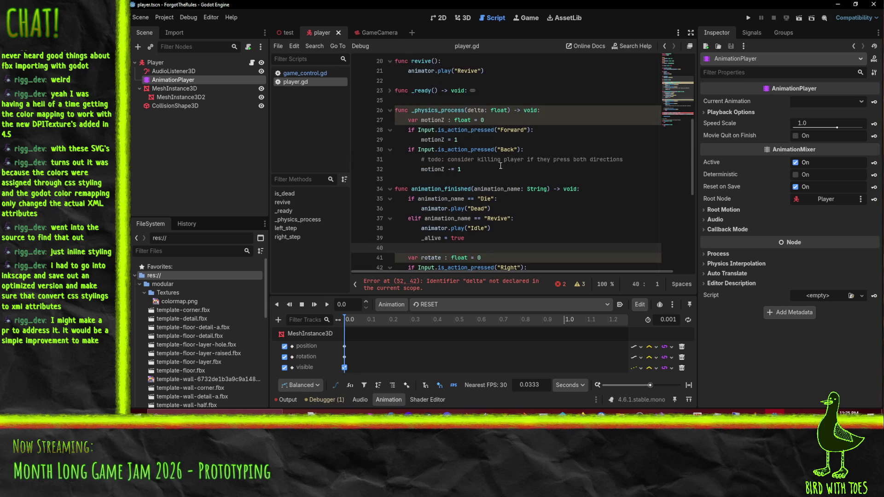
pyautogui.click(404, 171)
pyautogui.press('Down')
pyautogui.hotkey('shift', 'Down')
pyautogui.hotkey('shift', 'Down')
pyautogui.hotkey('shift', 'Down')
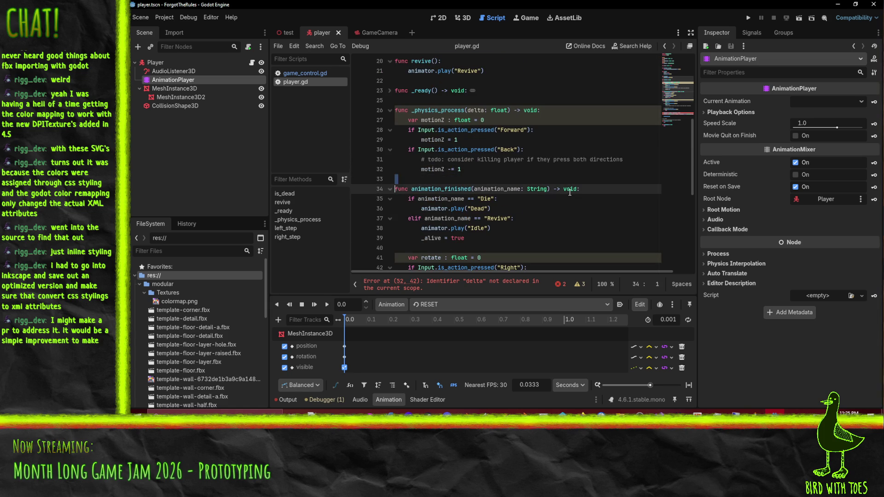
pyautogui.hotkey('ctrl', 'x')
# Paste the function above _ready, then undo that paste.
pyautogui.press('Up')
pyautogui.press('Up')
pyautogui.press('Up')
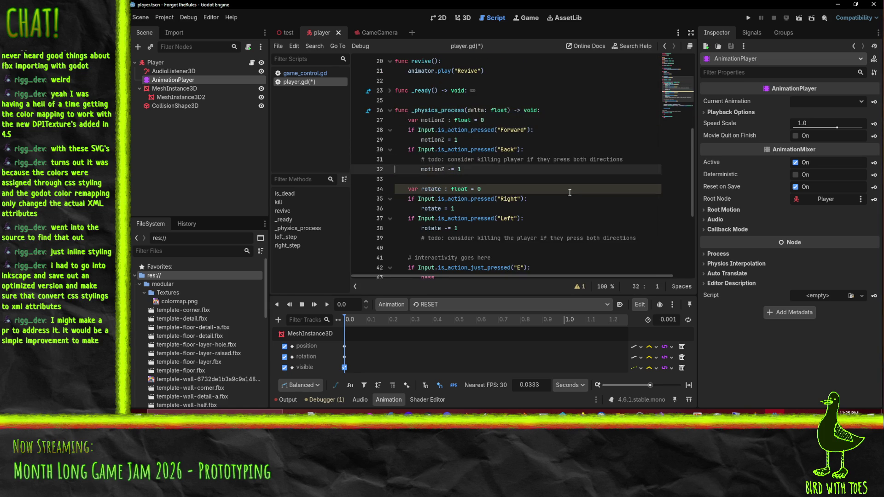
pyautogui.press('Up')
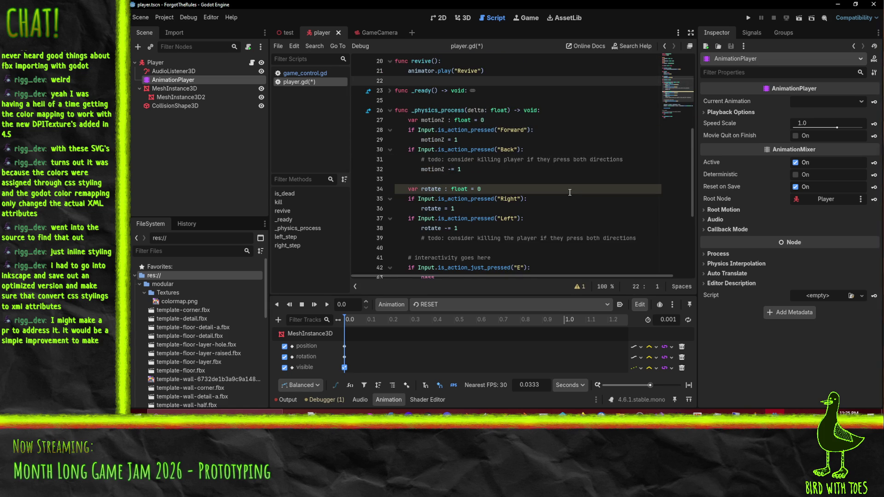
pyautogui.press('Return')
pyautogui.hotkey('ctrl', 'v')
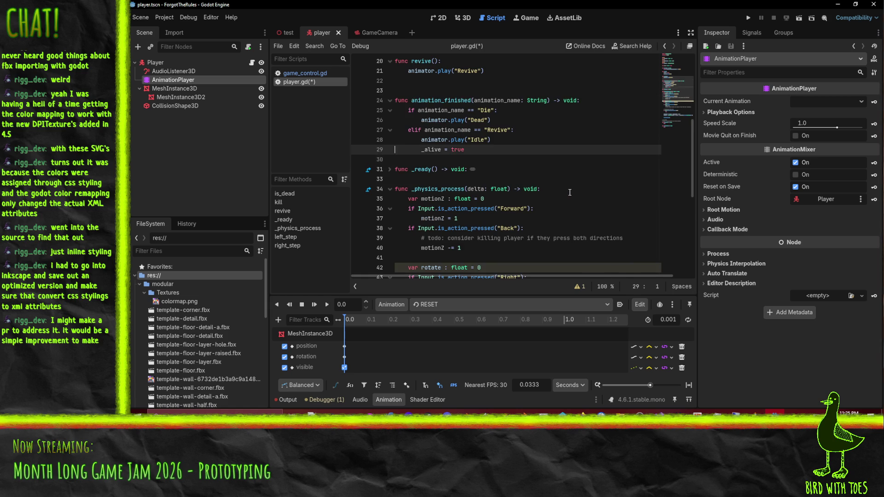
pyautogui.hotkey('ctrl', 'z')
pyautogui.hotkey('ctrl', 'z')
# Paste animation_finished on a new line right after move_and_slide().
pyautogui.scroll(-5, 570, 193)
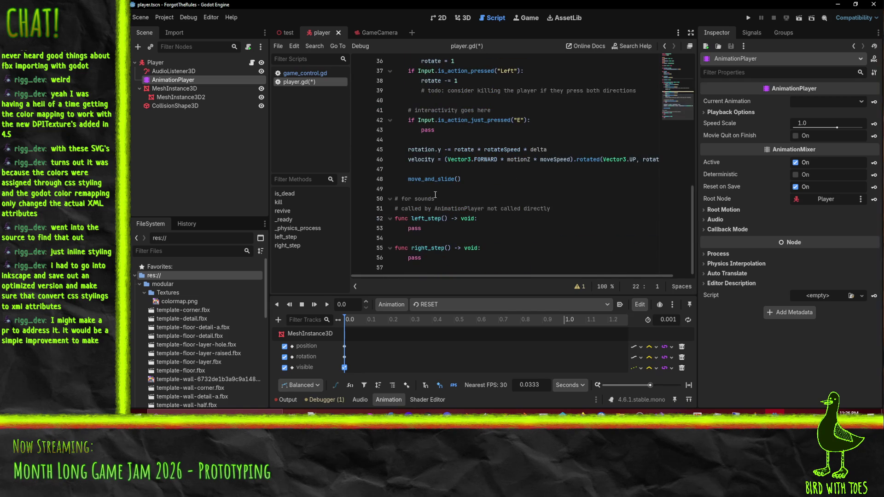
pyautogui.click(461, 187)
pyautogui.press('Return')
pyautogui.hotkey('ctrl', 'v')
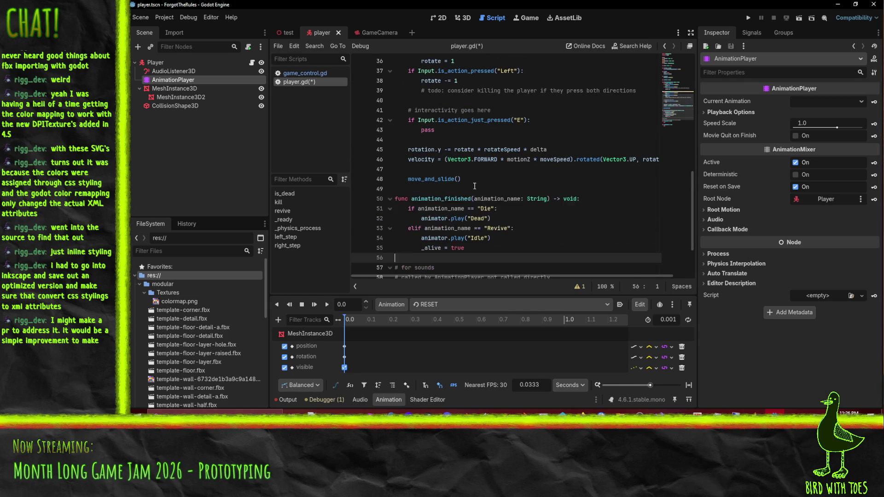
pyautogui.click(463, 19)
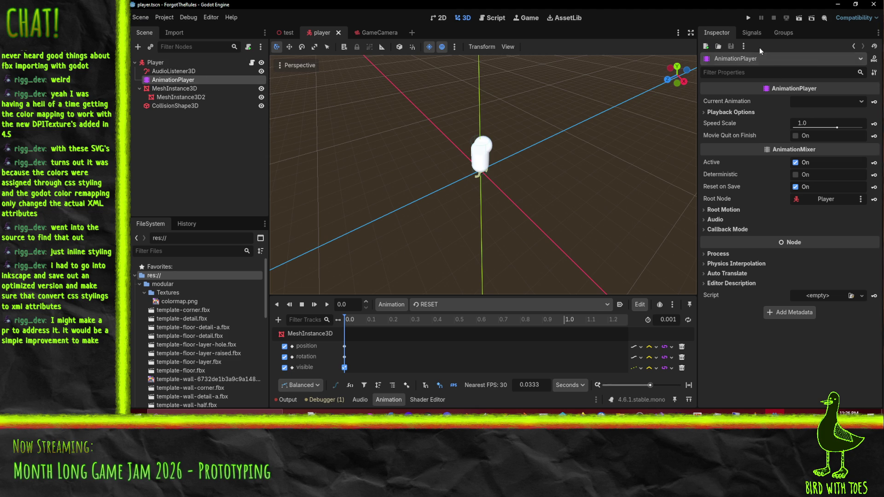
# Try connecting the AnimationPlayer's animation_finished signal via Pick, cancel, and return to player.gd.
pyautogui.click(752, 32)
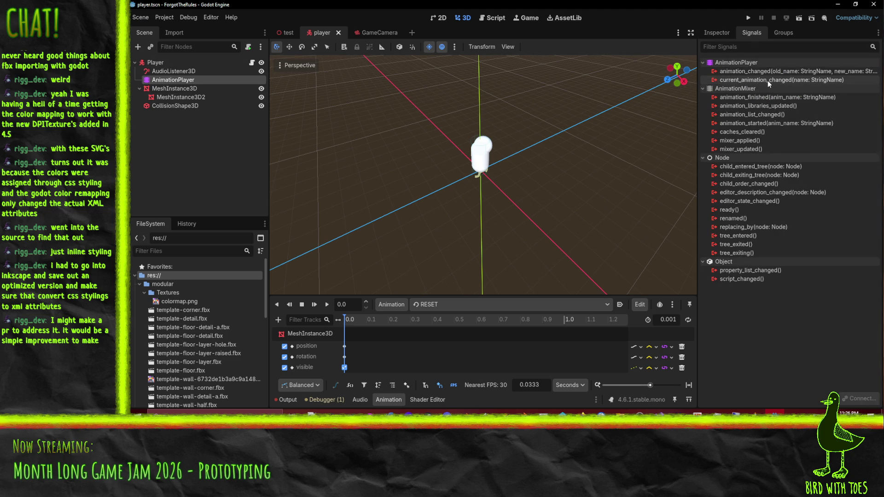
pyautogui.moveTo(765, 79)
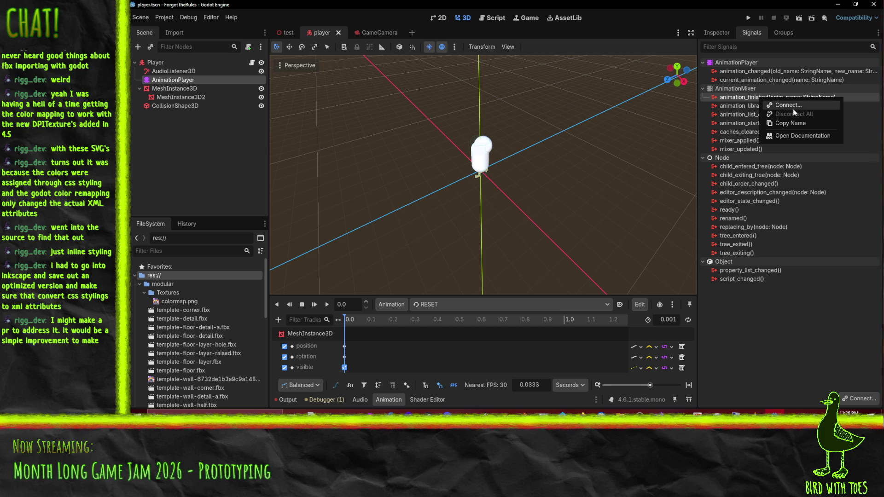
pyautogui.click(790, 106)
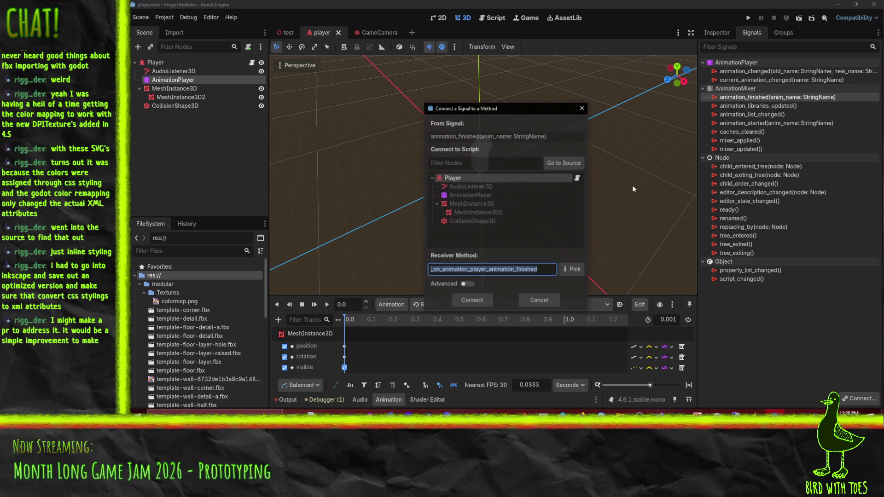
pyautogui.click(571, 271)
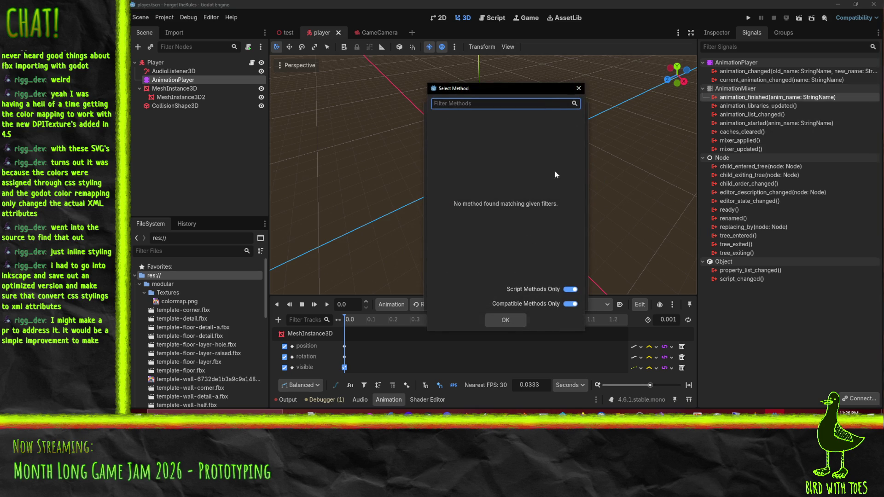
pyautogui.click(579, 88)
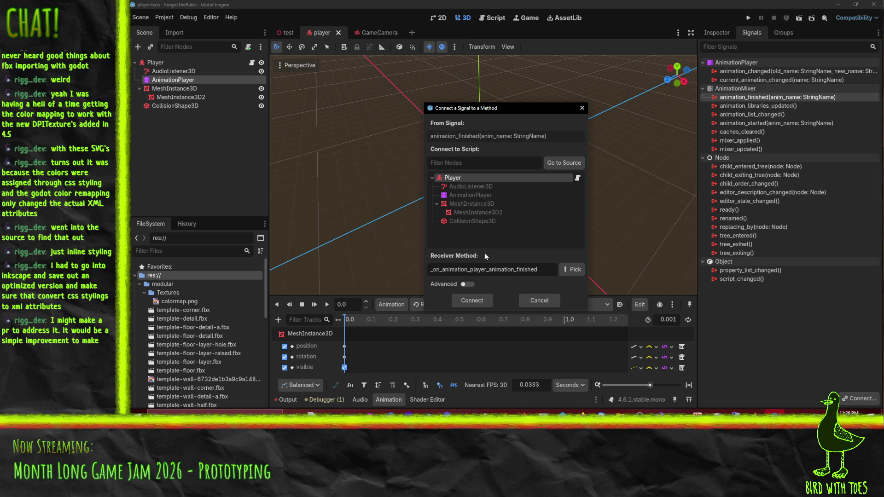
pyautogui.click(535, 302)
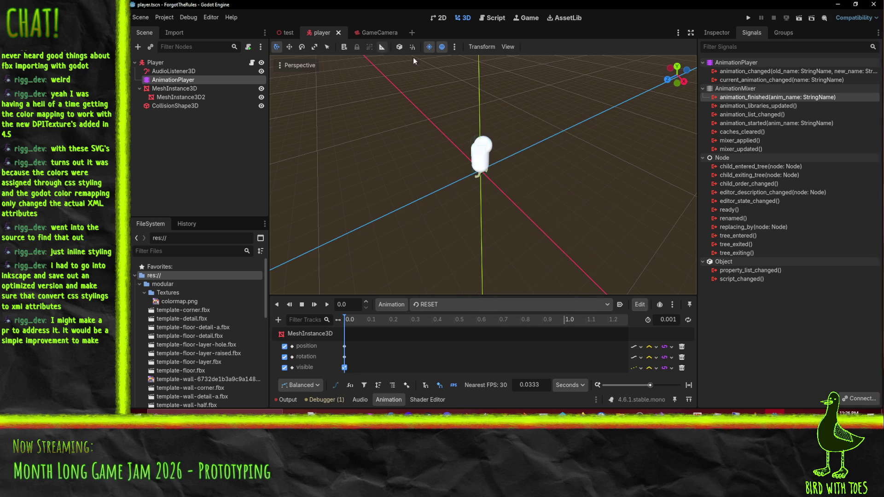
pyautogui.click(494, 18)
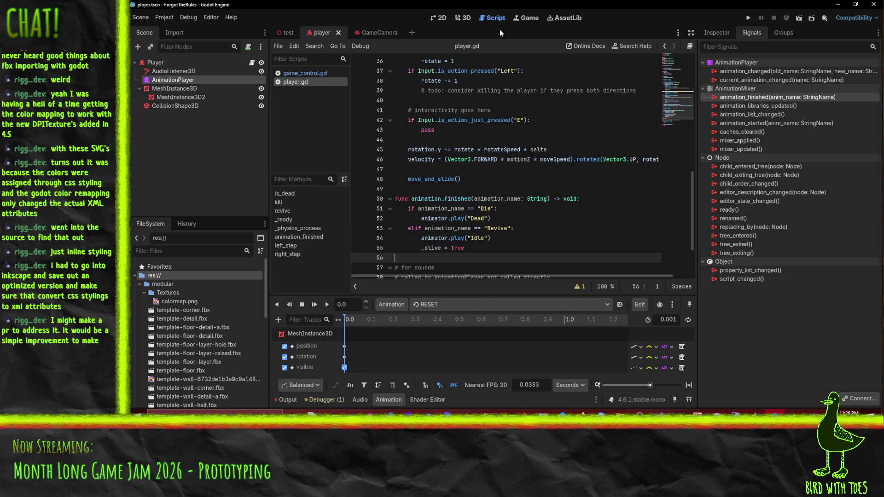
# Change the line 50 parameter type from String to StringName.
pyautogui.click(545, 199)
pyautogui.write('Name')
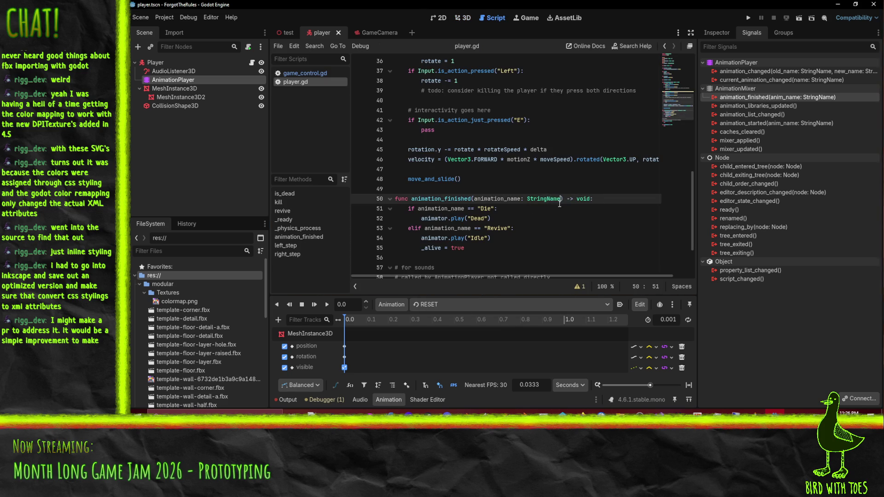
pyautogui.click(559, 205)
# Retry connecting animation_finished with Player as receiver; Pick still lists no methods.
pyautogui.rightClick(733, 99)
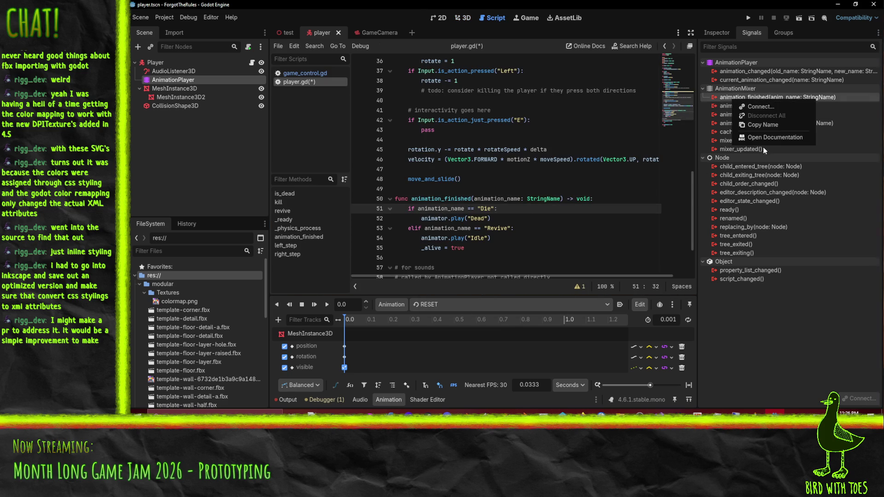
pyautogui.click(760, 108)
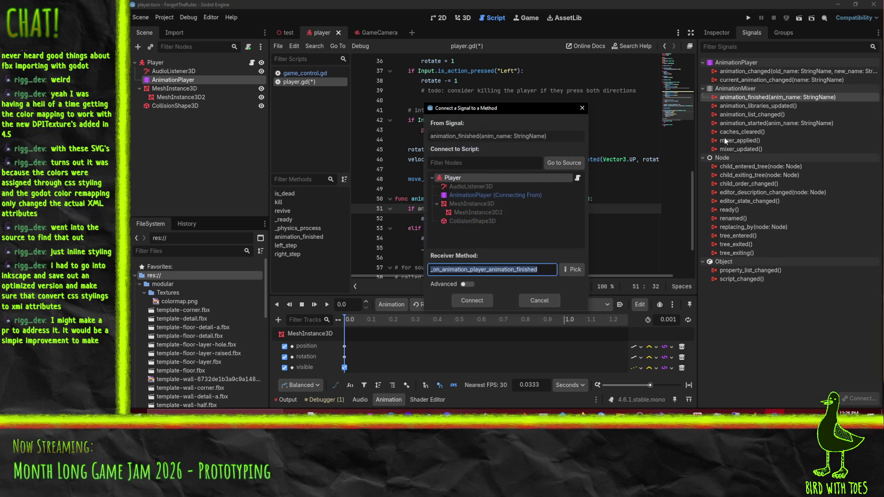
pyautogui.click(573, 267)
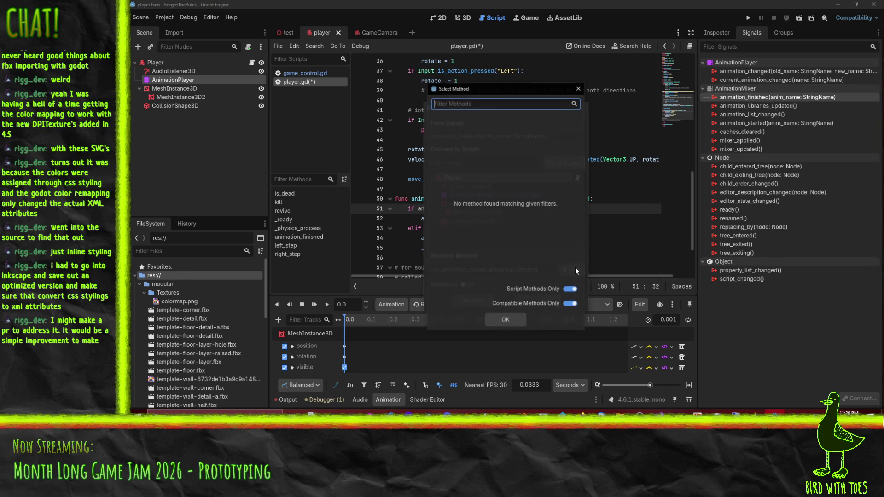
pyautogui.click(521, 316)
pyautogui.click(467, 177)
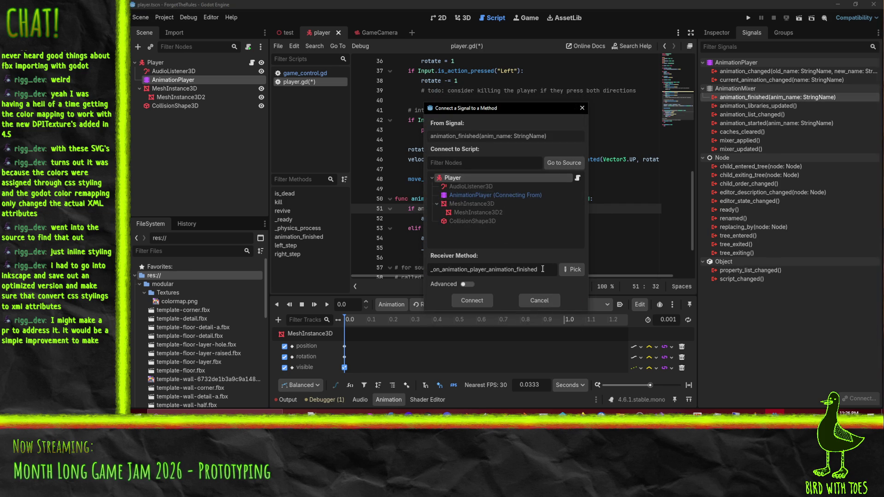
pyautogui.click(571, 269)
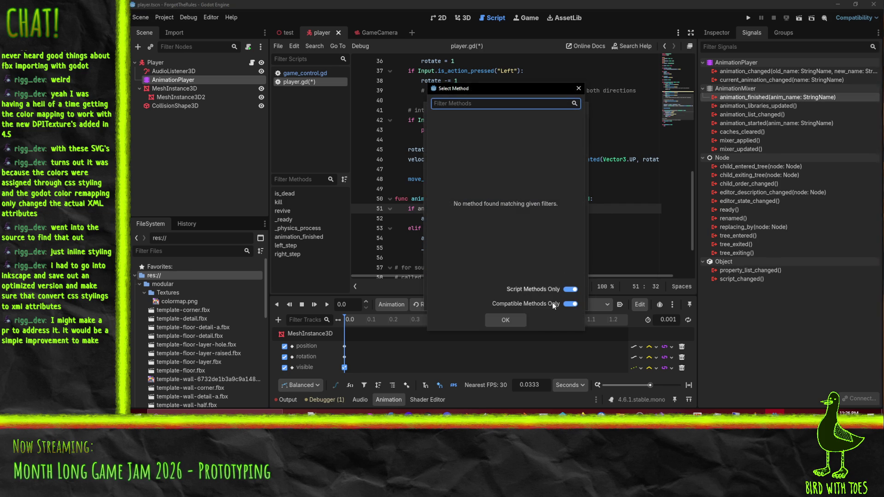
pyautogui.click(509, 317)
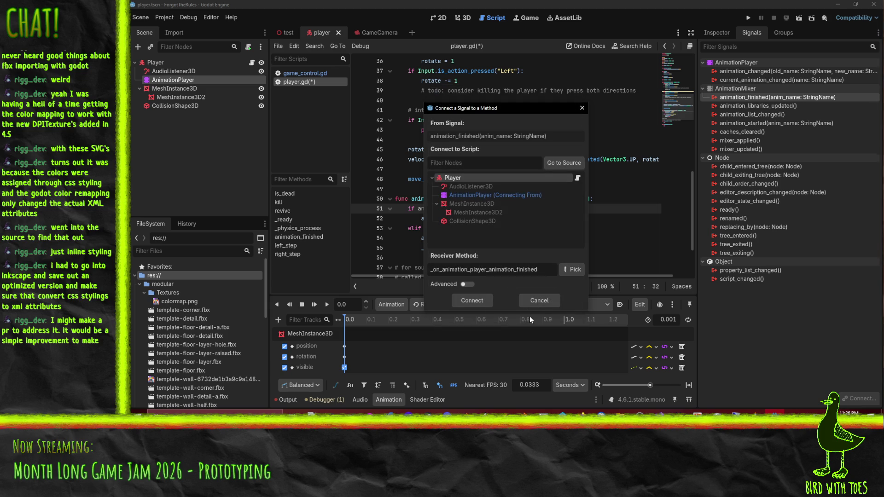
# Toggle Advanced options, try other receiver nodes, then close the connect dialog unconnected.
pyautogui.click(466, 285)
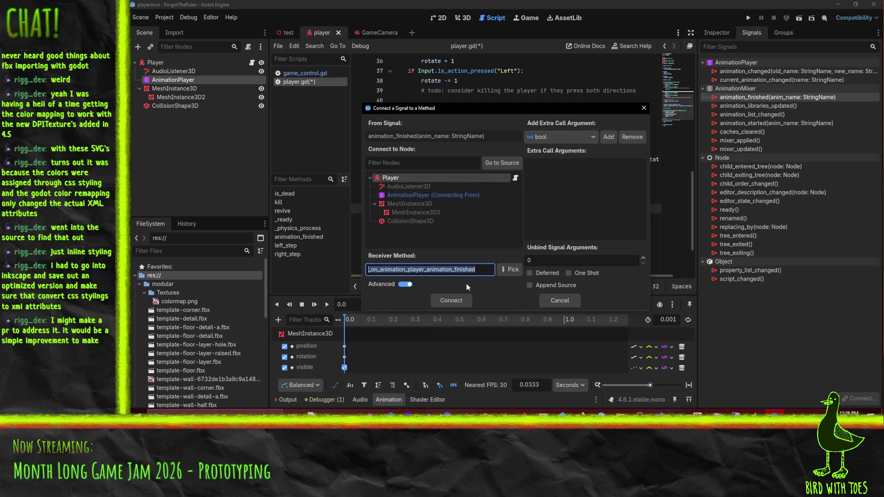
pyautogui.click(405, 285)
pyautogui.click(435, 197)
pyautogui.click(407, 180)
pyautogui.click(630, 268)
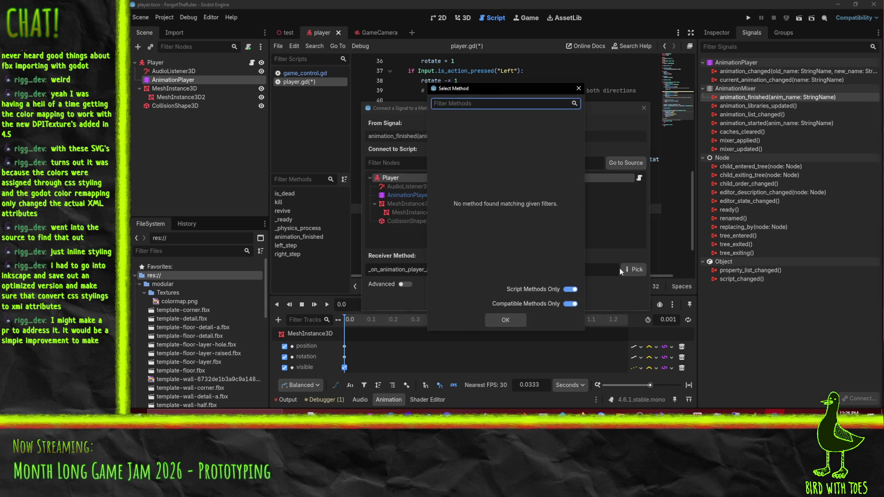
pyautogui.click(579, 89)
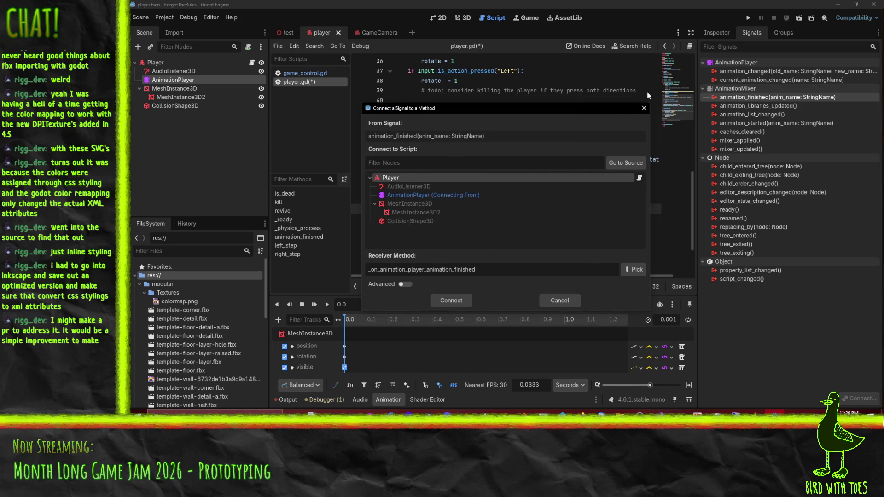
pyautogui.click(560, 300)
pyautogui.click(559, 222)
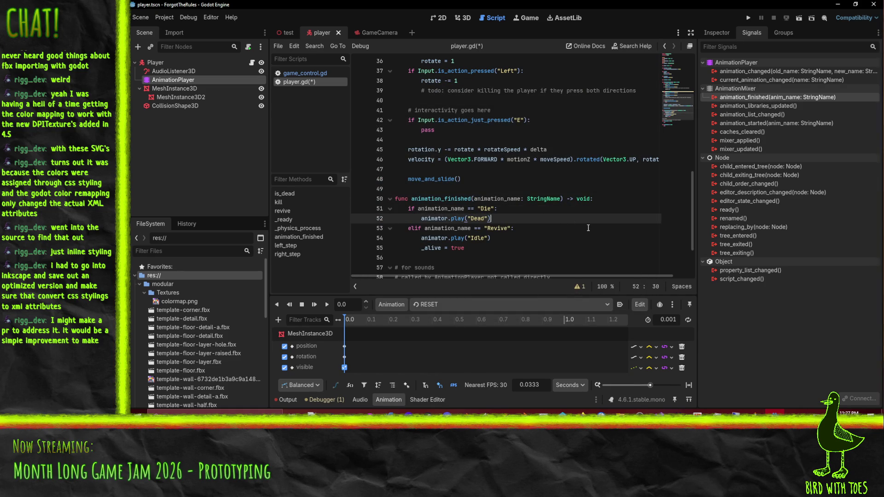
# Rename animation_name to anim_name on lines 50–53 and save player.gd.
pyautogui.press('Up')
pyautogui.press('Up')
pyautogui.press('Delete')
pyautogui.press('Delete')
pyautogui.press('Delete')
pyautogui.press('Down')
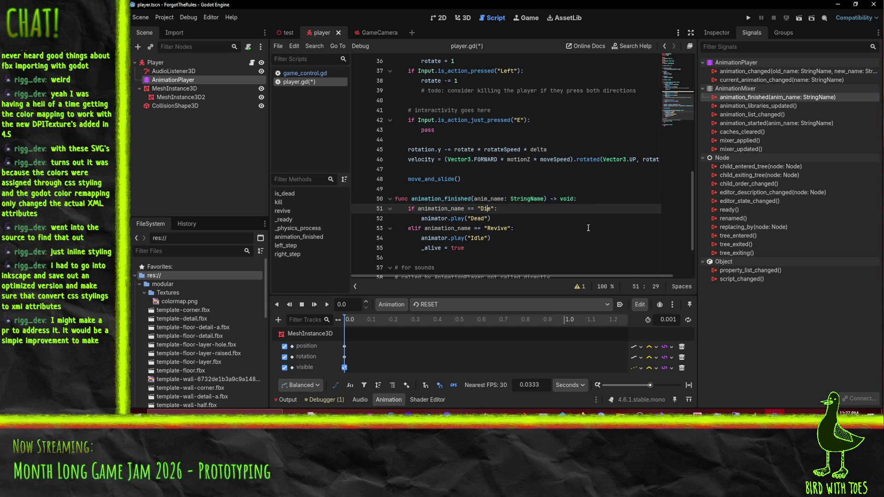
pyautogui.press('Home')
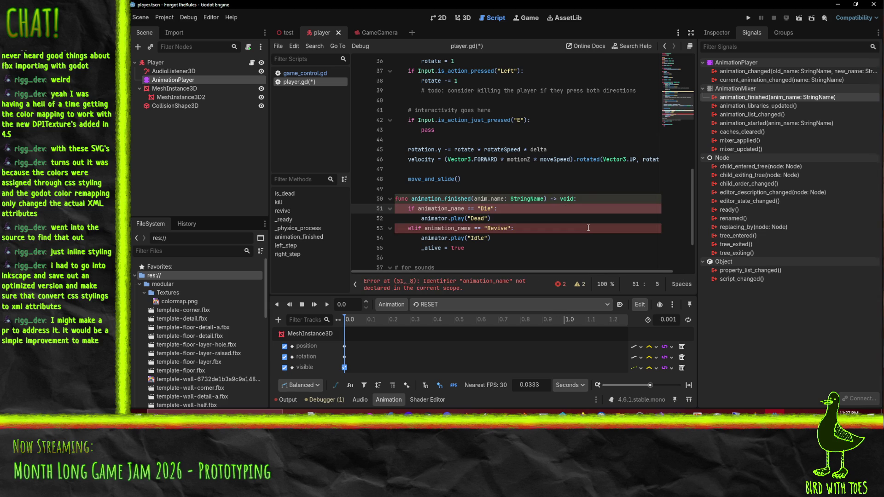
pyautogui.hotkey('ctrl', 'z')
pyautogui.hotkey('ctrl', 'shift', 'z')
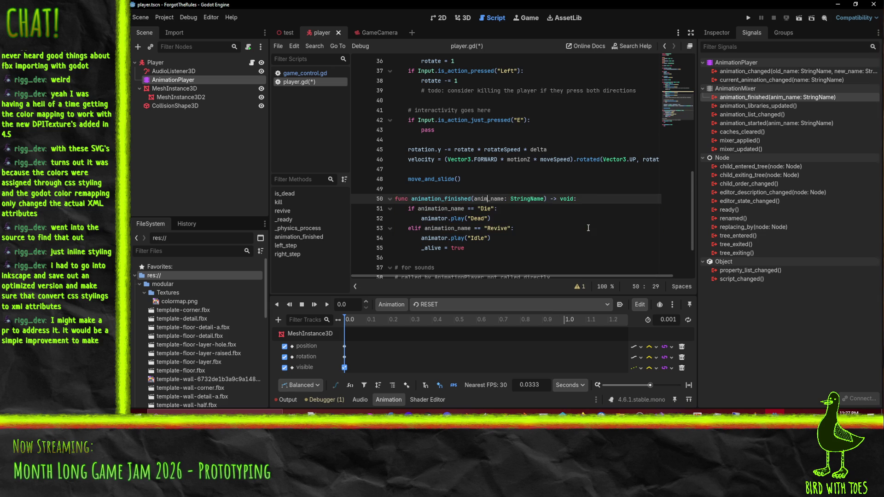
pyautogui.doubleClick(437, 209)
pyautogui.write('anim_name')
pyautogui.doubleClick(437, 228)
pyautogui.write('anim_name')
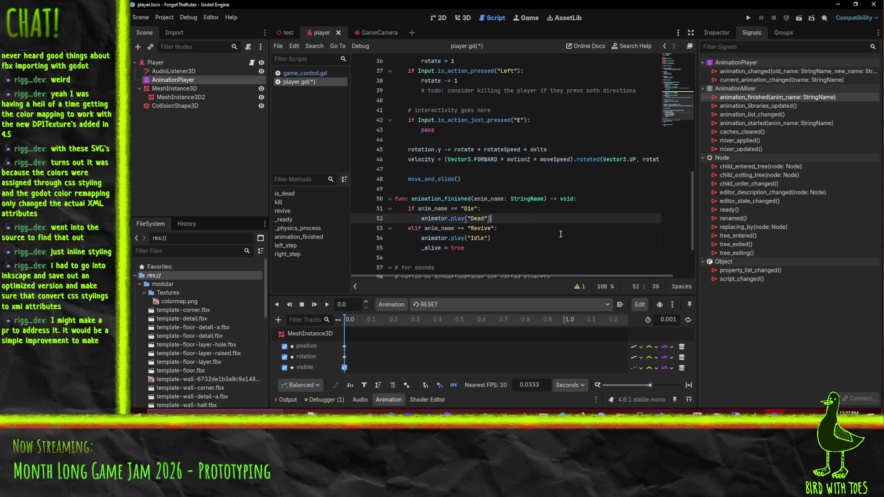
pyautogui.click(586, 217)
pyautogui.hotkey('ctrl', 's')
# Connect animation_finished to Player's animation_finished method via Pick, then save the scene.
pyautogui.rightClick(748, 98)
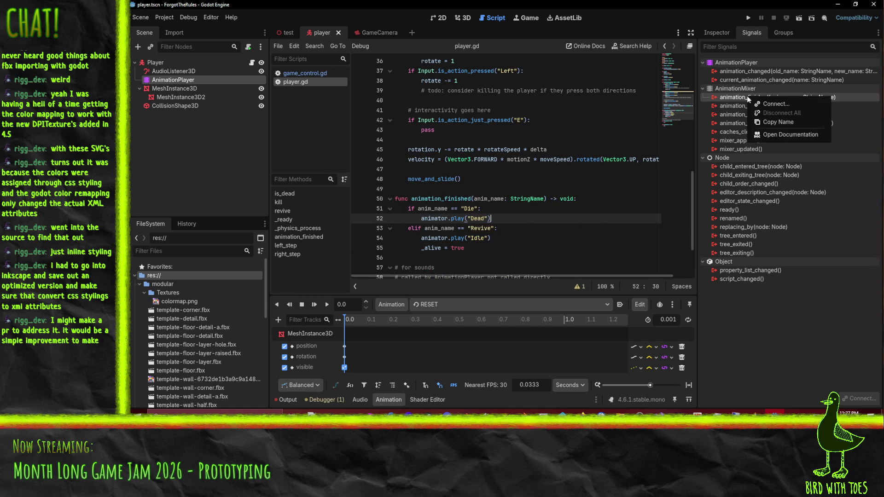
pyautogui.click(792, 104)
pyautogui.click(411, 187)
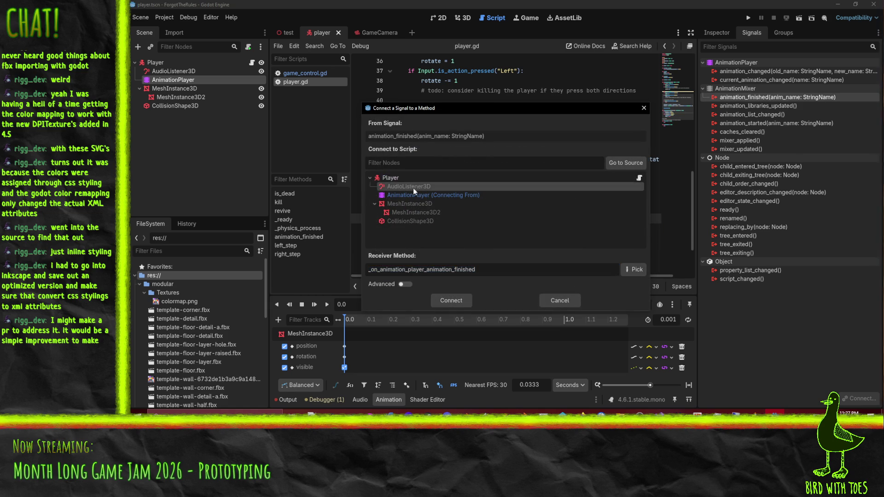
pyautogui.click(637, 270)
pyautogui.click(467, 129)
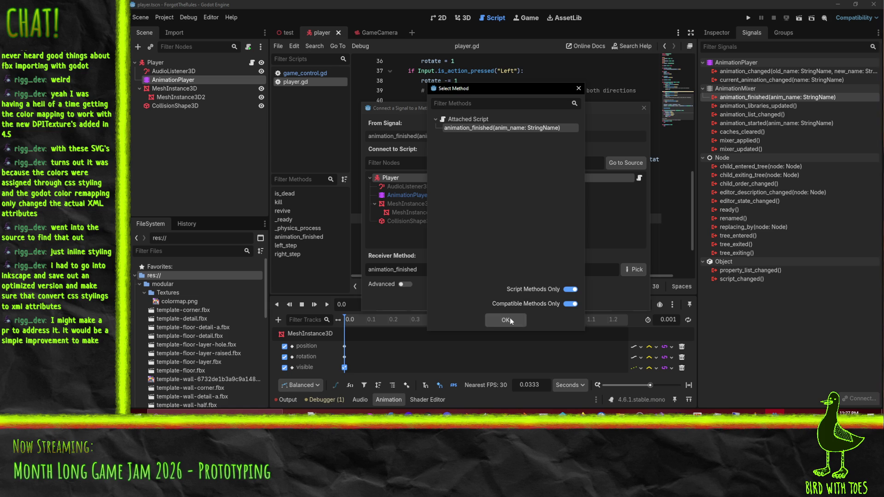
pyautogui.click(505, 320)
pyautogui.click(466, 301)
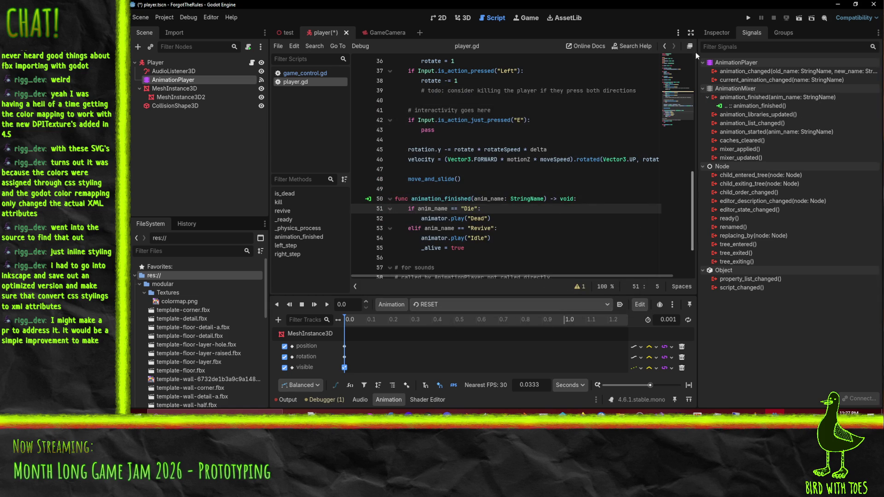
pyautogui.click(716, 33)
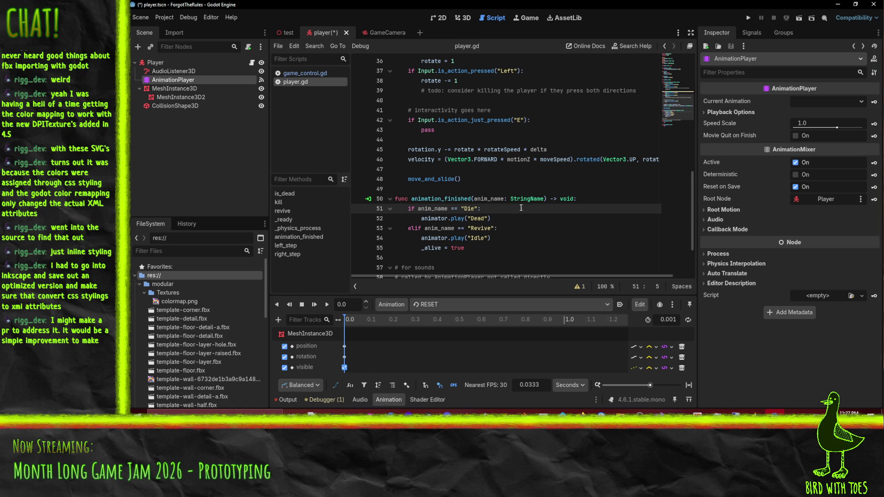
pyautogui.hotkey('ctrl', 's')
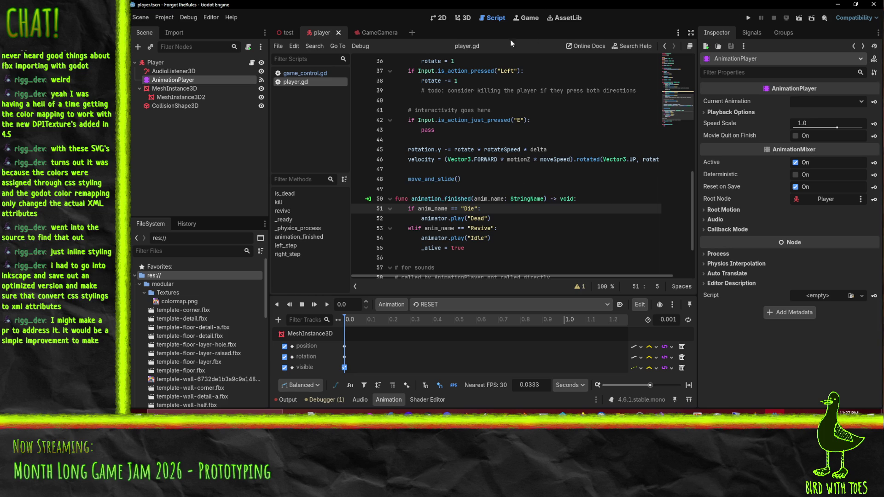
# Run the project, then stop it after it breaks on a Nil animator in is_dead().
pyautogui.click(463, 18)
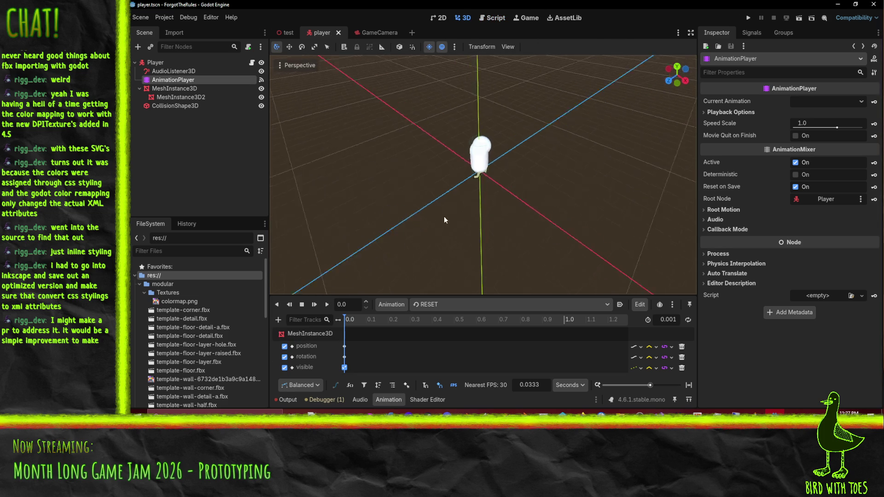
pyautogui.click(748, 17)
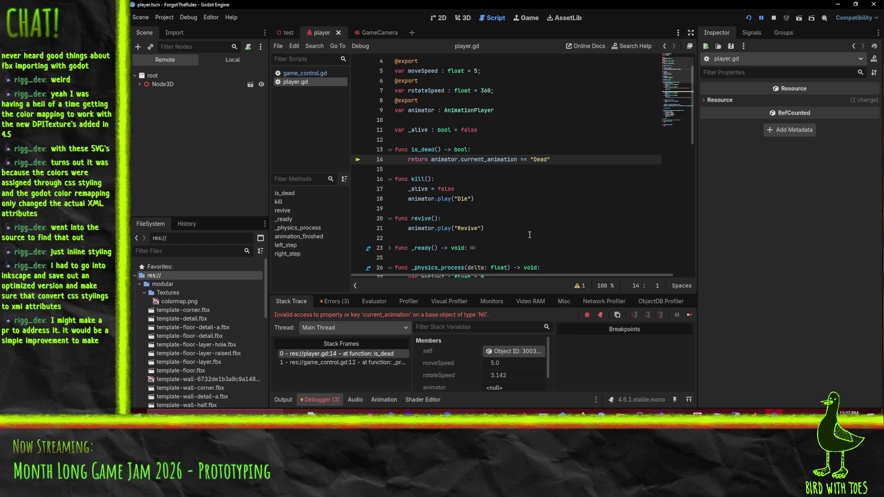
pyautogui.moveTo(501, 161)
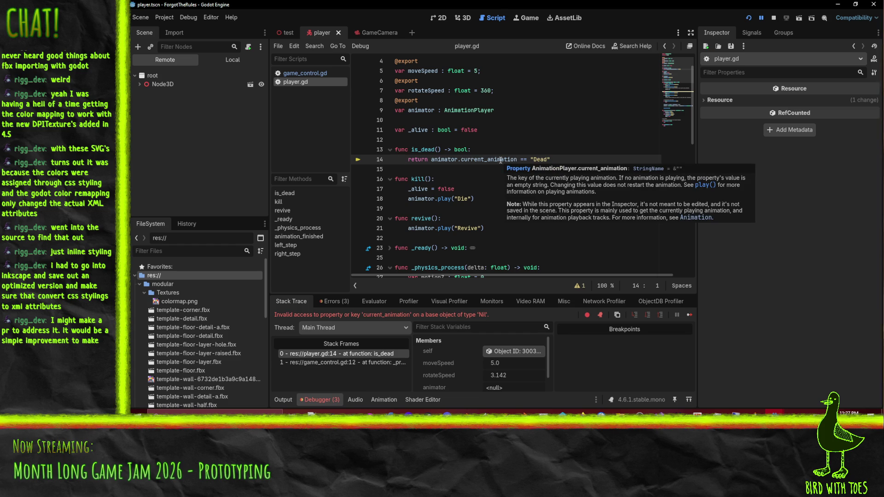
pyautogui.click(774, 18)
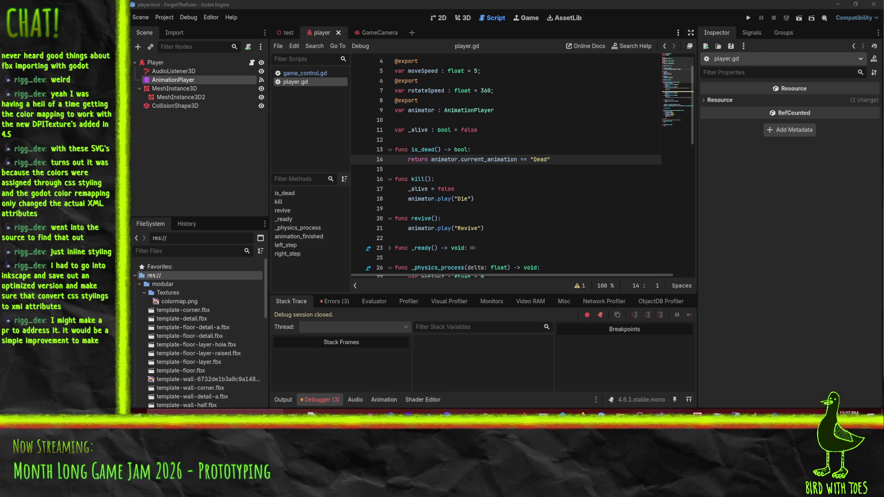
pyautogui.click(679, 412)
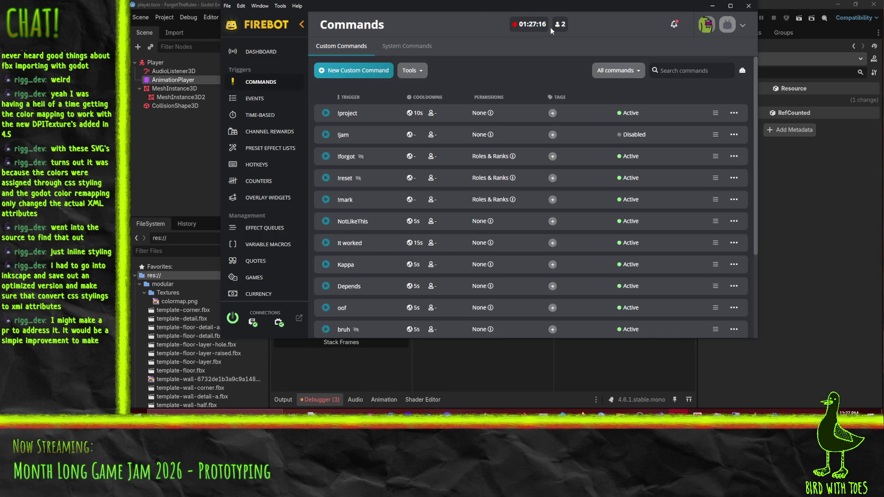
# Minimize the Firebot commands window to return to Godot's player.gd.
pyautogui.click(678, 413)
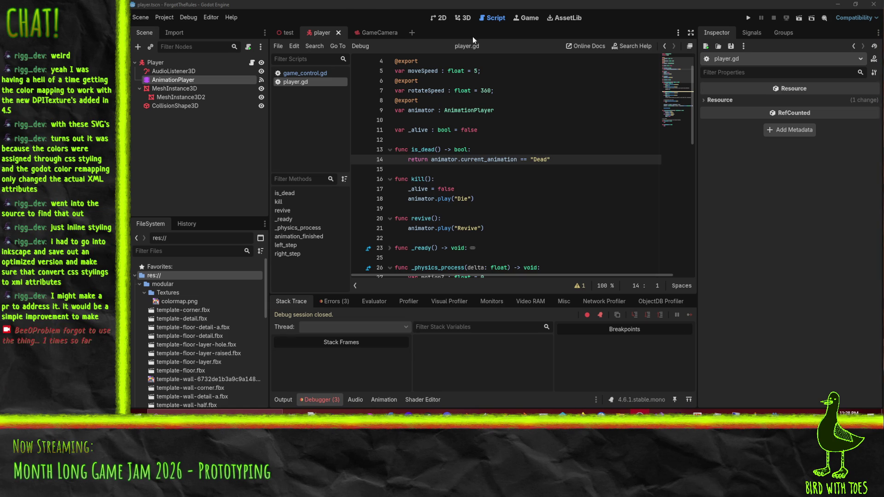
# Select Player in the 3D view and drag AnimationPlayer into its Animator property.
pyautogui.click(462, 17)
pyautogui.click(155, 63)
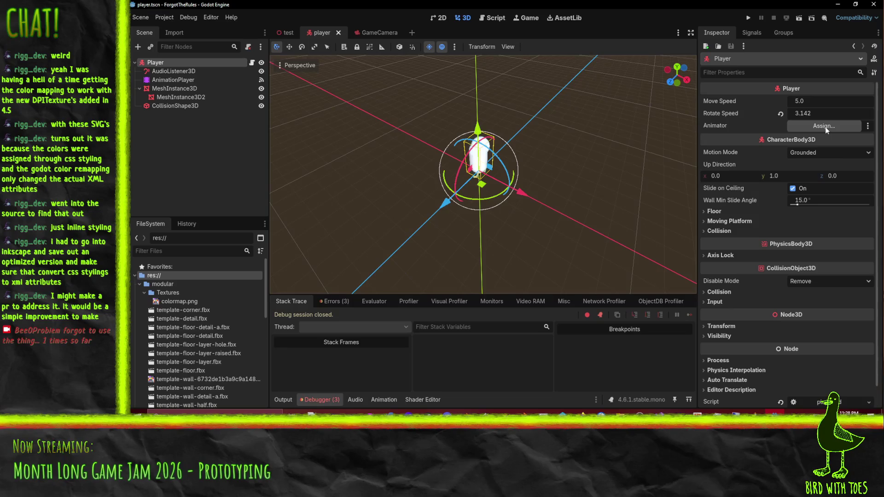
pyautogui.moveTo(175, 81)
pyautogui.mouseDown()
pyautogui.moveTo(424, 94)
pyautogui.moveTo(819, 137)
pyautogui.moveTo(822, 126)
pyautogui.mouseUp()
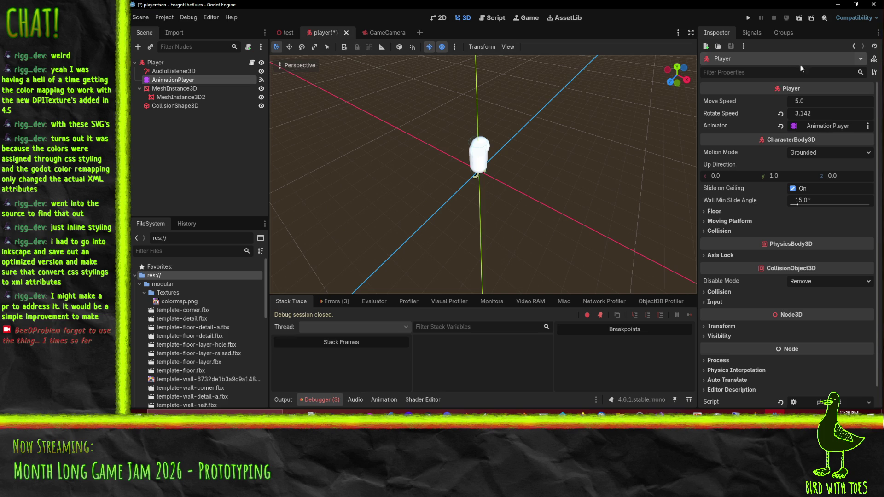
# Test-run the game, close it, and open Debugger > Errors showing 'Animation not found: Idle'.
pyautogui.click(750, 17)
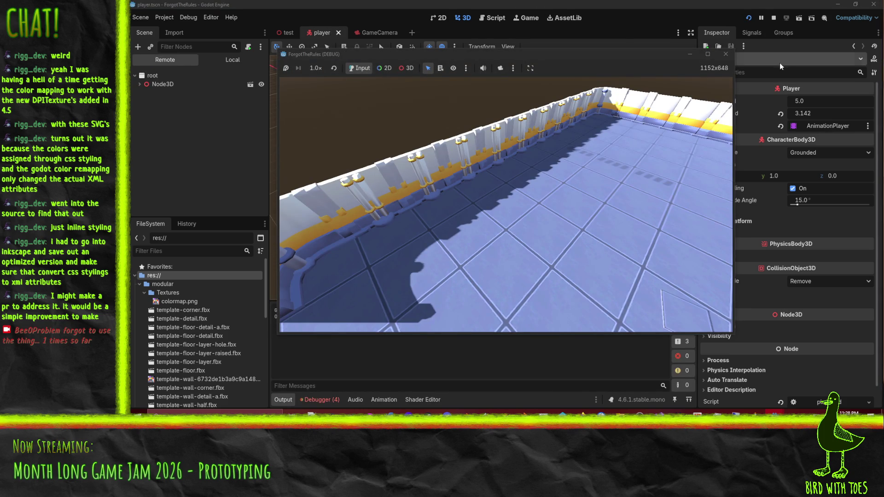
pyautogui.click(727, 54)
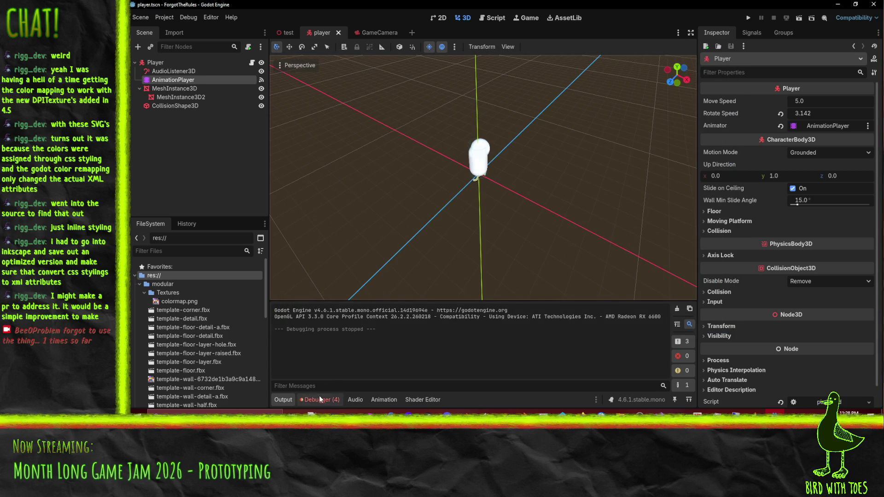
pyautogui.click(320, 399)
pyautogui.click(336, 301)
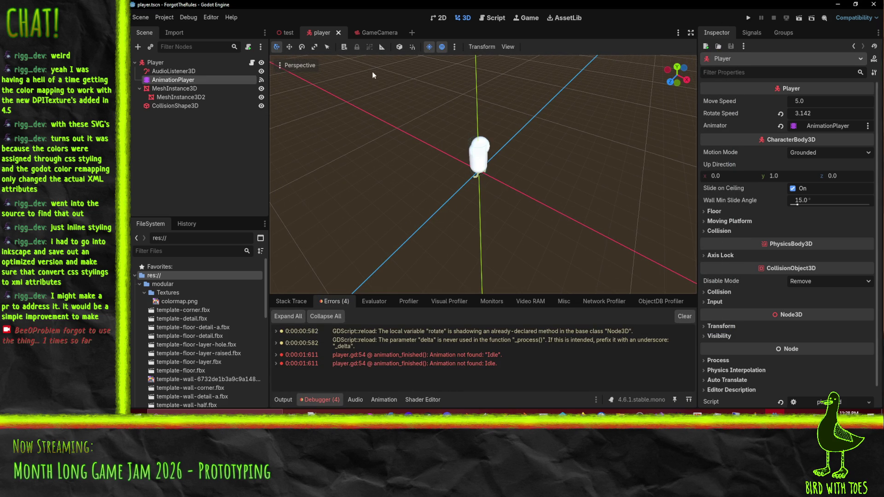
pyautogui.moveTo(279, 37)
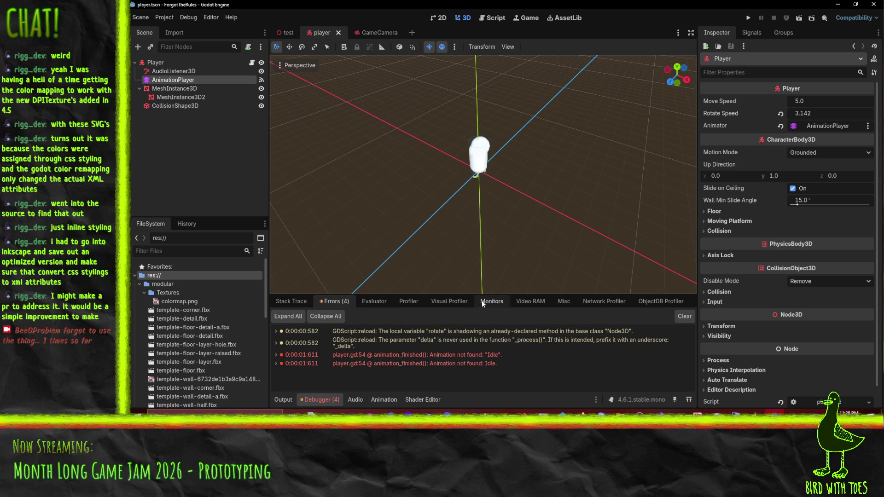
# Add a new AnimationPlayer animation named Idle, enable looping, save the scene, and rerun.
pyautogui.click(167, 80)
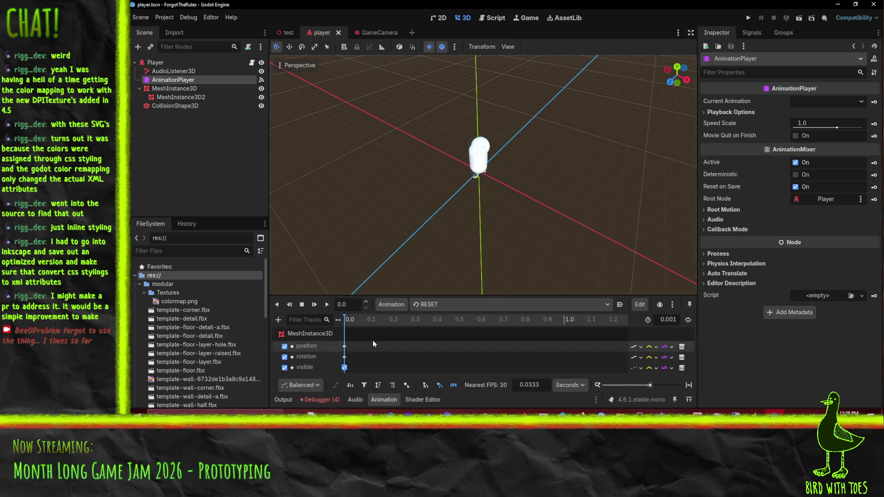
pyautogui.click(447, 305)
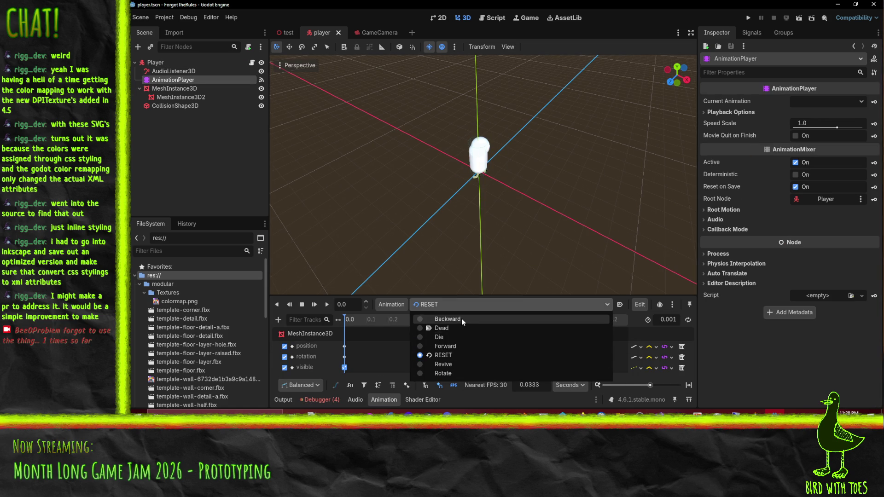
pyautogui.click(462, 318)
pyautogui.click(396, 306)
pyautogui.click(405, 320)
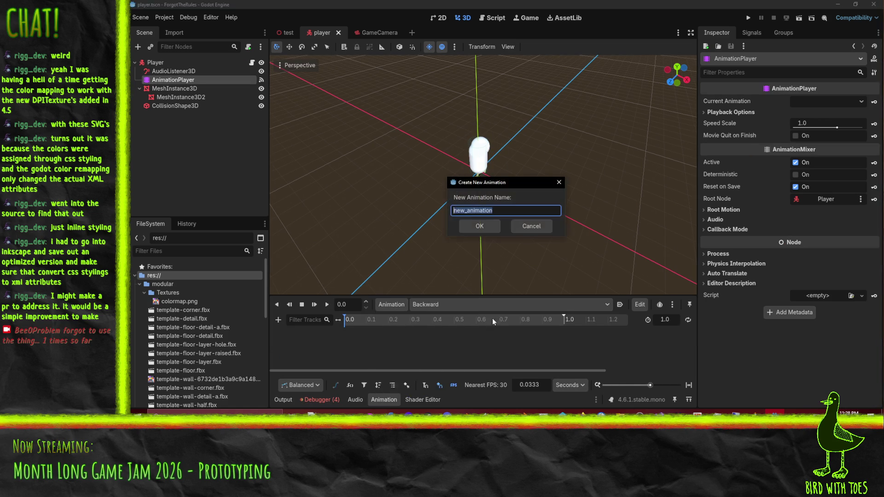
pyautogui.write('Idle')
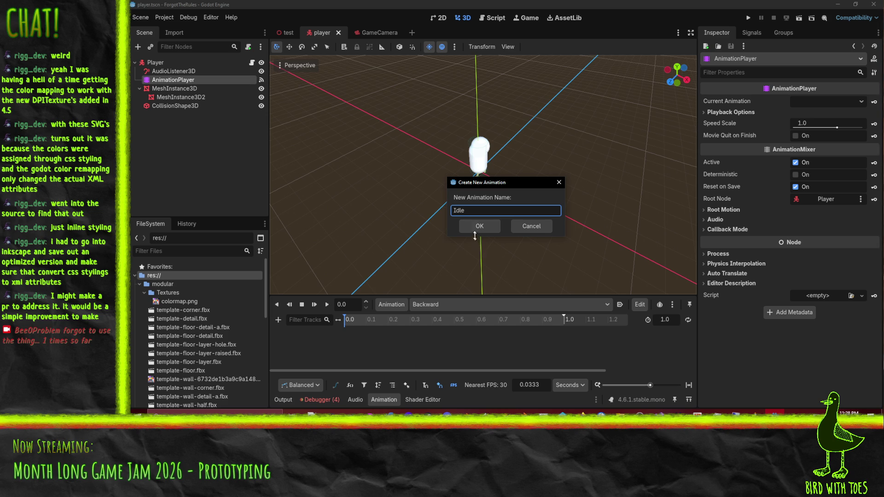
pyautogui.click(479, 226)
pyautogui.click(687, 320)
pyautogui.hotkey('ctrl', 's')
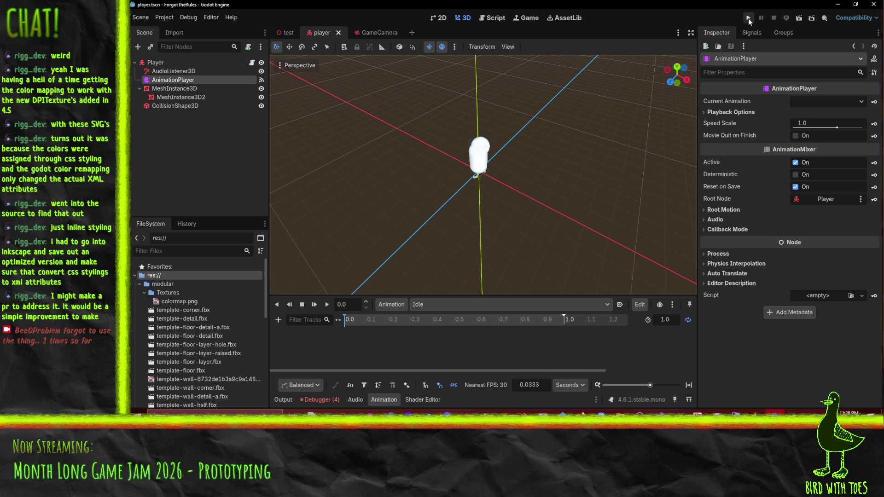
pyautogui.click(748, 19)
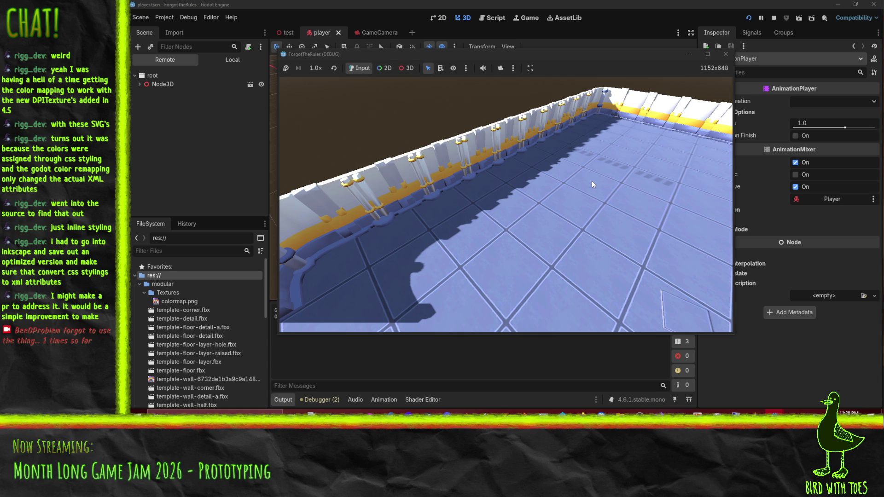
# Close the running game window and stop the Idle-animation test run.
pyautogui.click(726, 55)
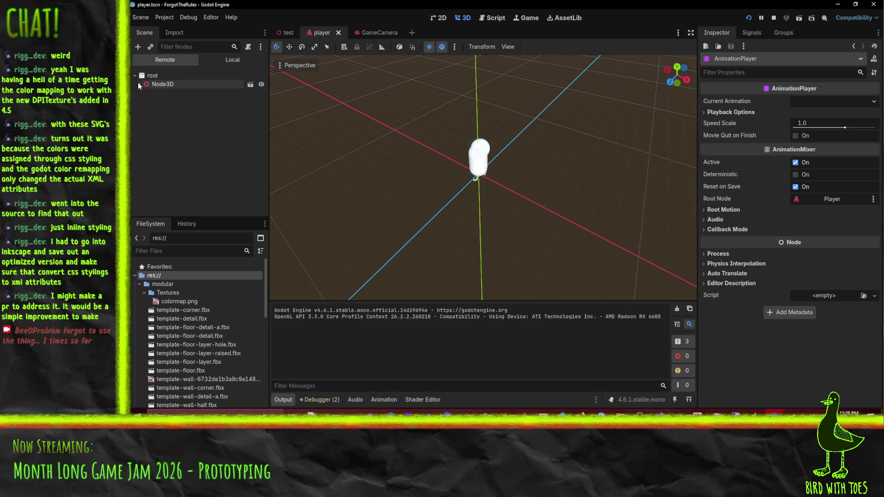
pyautogui.moveTo(756, 411)
pyautogui.click(734, 382)
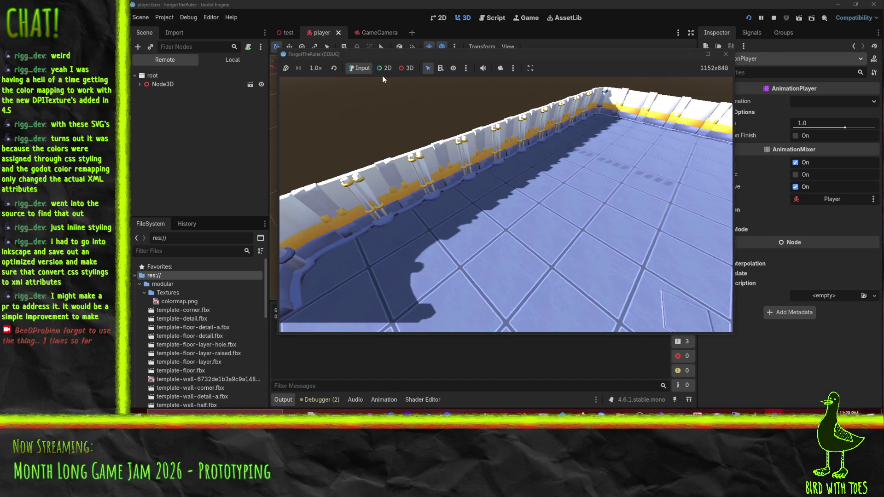
pyautogui.click(731, 56)
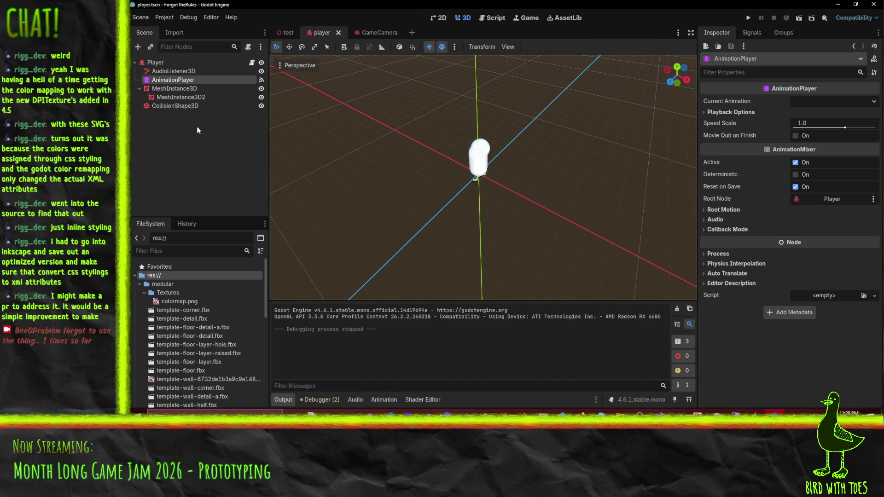
# Reselect the AnimationPlayer node and open its list of animations.
pyautogui.click(172, 71)
pyautogui.click(174, 80)
pyautogui.click(441, 304)
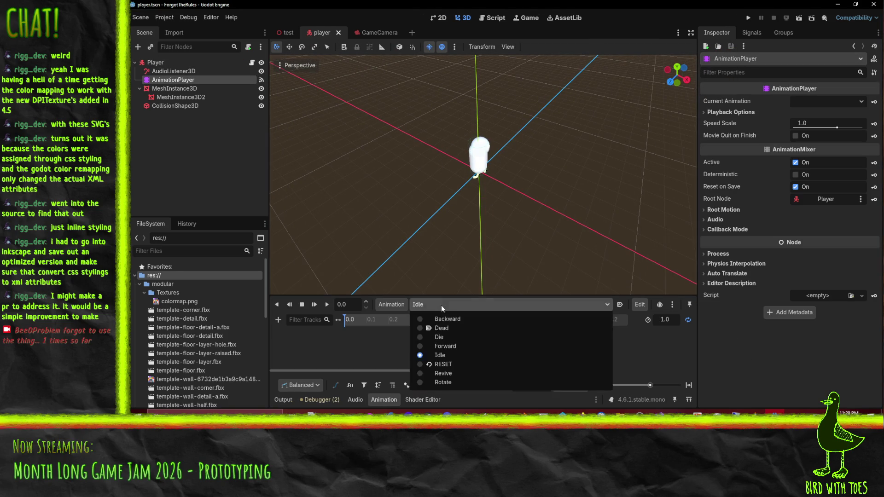
# In the Revive animation, key MeshInstance3D's Visible property as a new track.
pyautogui.click(460, 374)
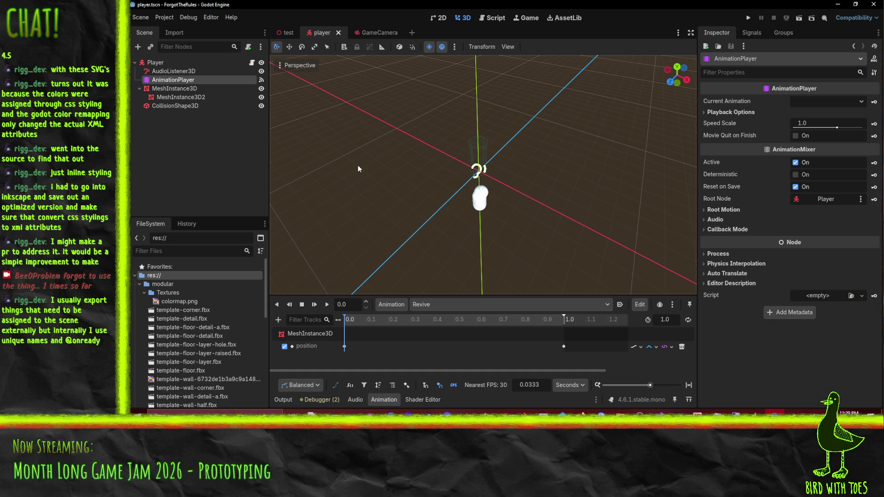
pyautogui.click(591, 329)
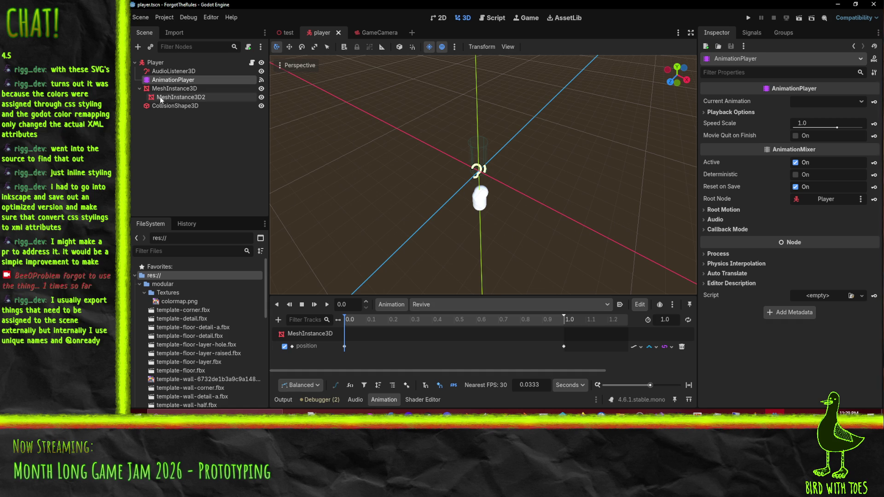
pyautogui.scroll(-1, 736, 277)
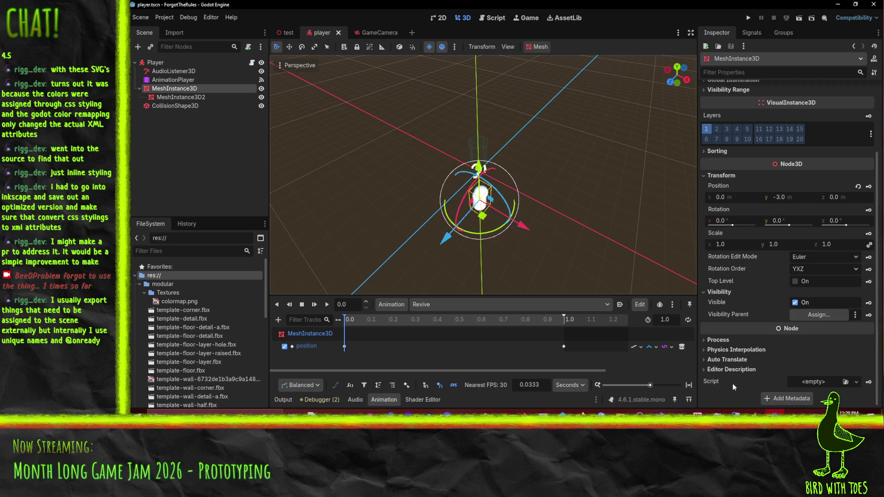
pyautogui.click(868, 302)
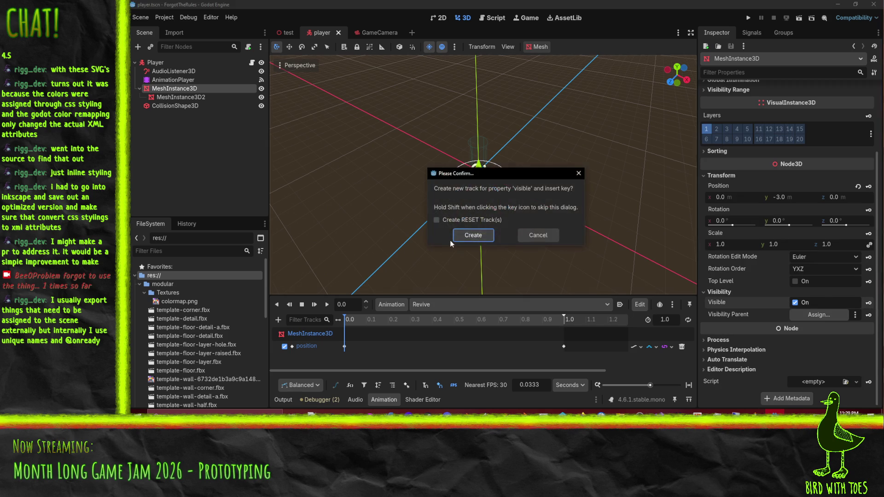
pyautogui.click(473, 235)
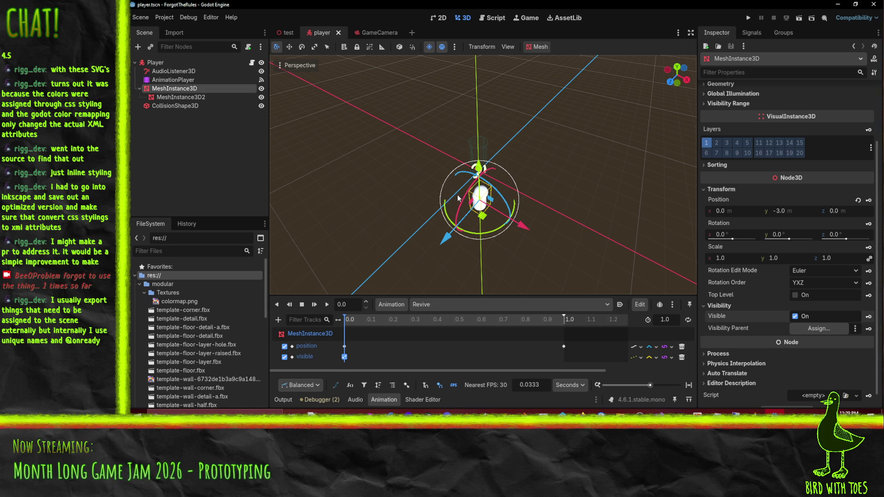
pyautogui.click(747, 21)
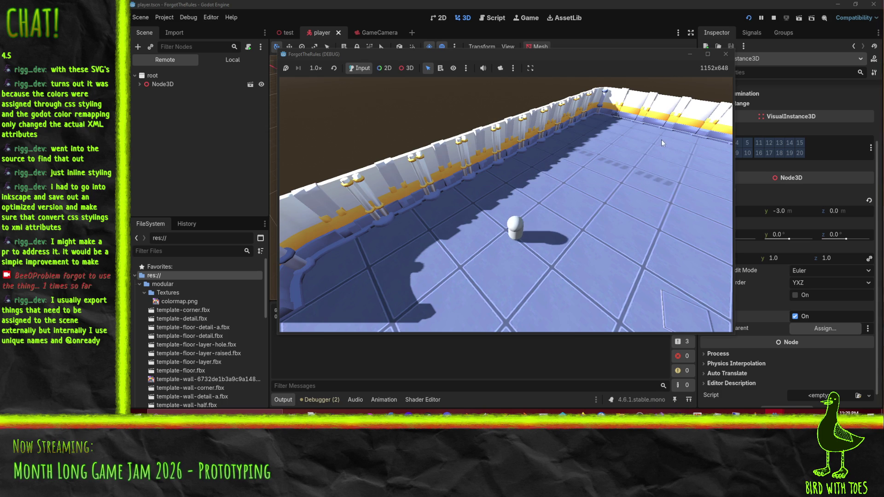
pyautogui.click(727, 54)
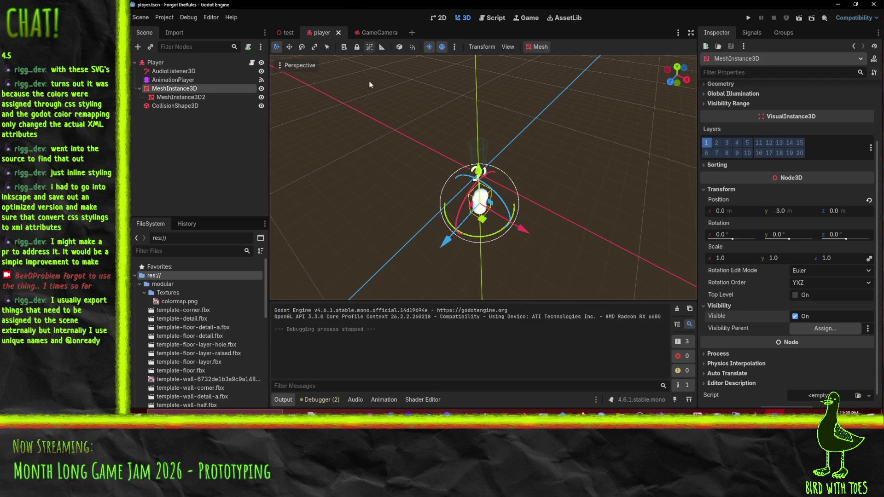
pyautogui.click(663, 412)
pyautogui.scroll(-7, 442, 203)
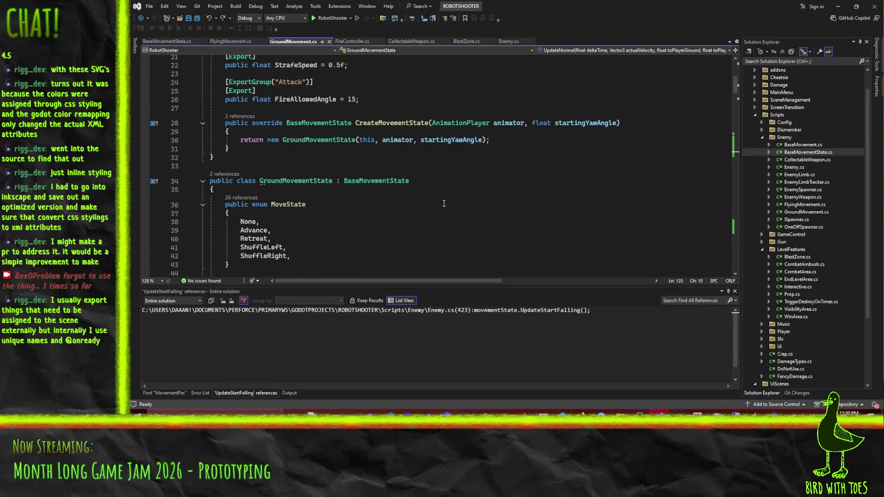
pyautogui.scroll(6, 442, 203)
pyautogui.click(640, 412)
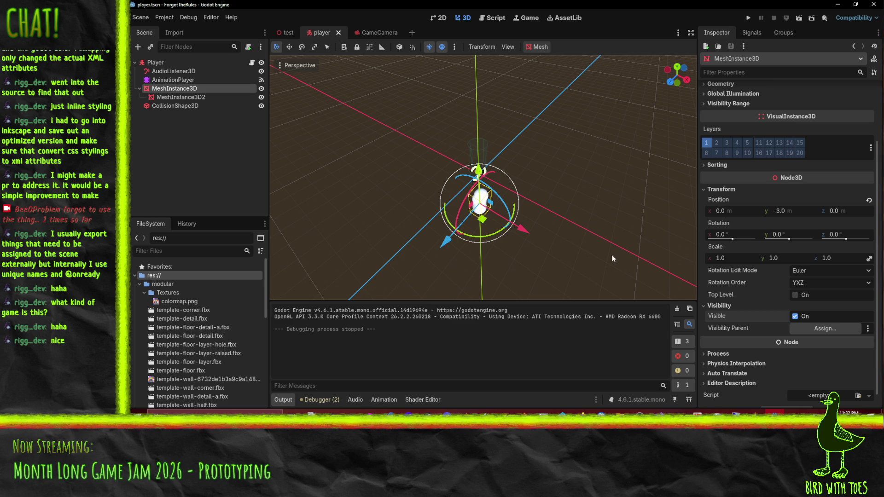
# Switch from the Godot editor to the INK Steam store page in Firefox.
pyautogui.scroll(2, 444, 183)
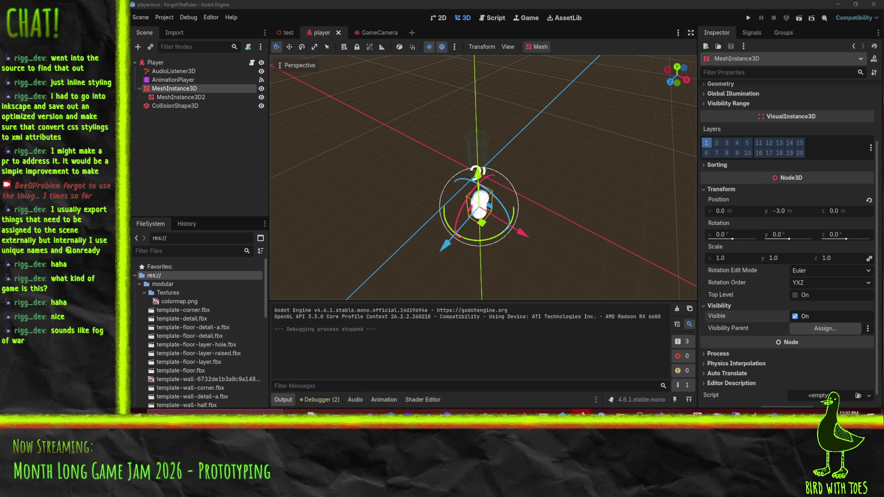
pyautogui.hotkey('alt', 'Tab')
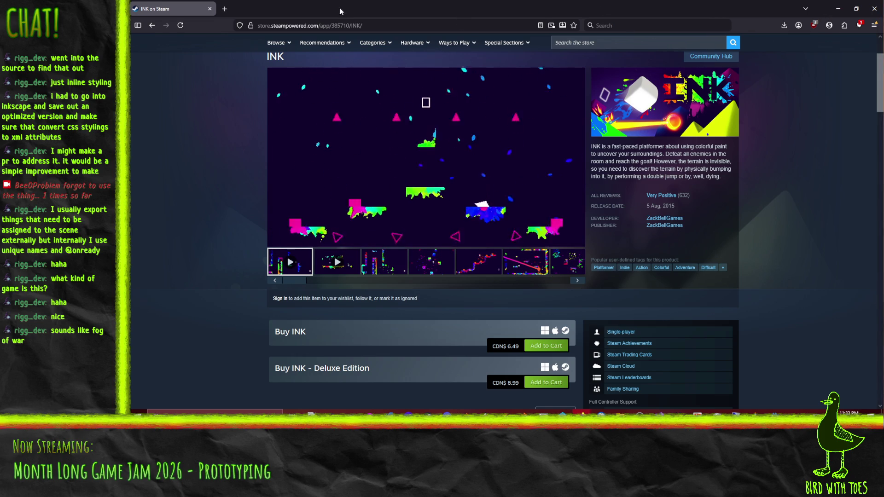
# Minimize the Firefox Steam page and bring Visual Studio to the front.
pyautogui.click(838, 8)
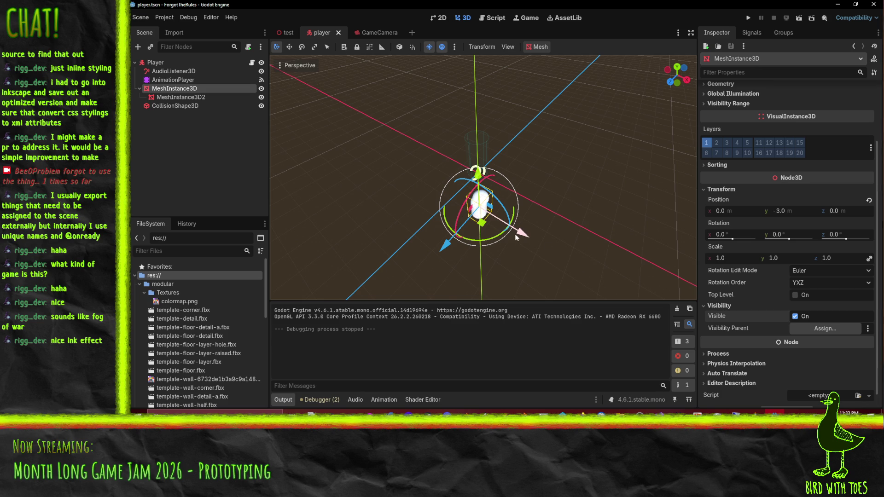
pyautogui.click(659, 411)
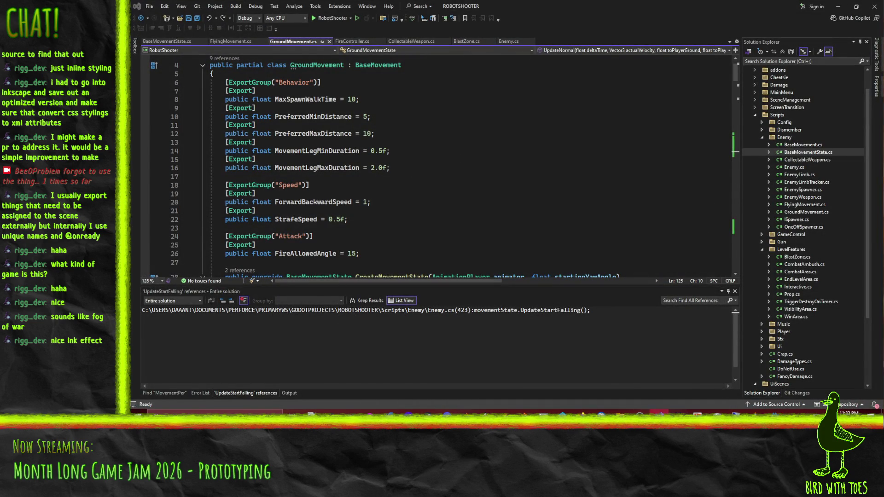
pyautogui.click(775, 411)
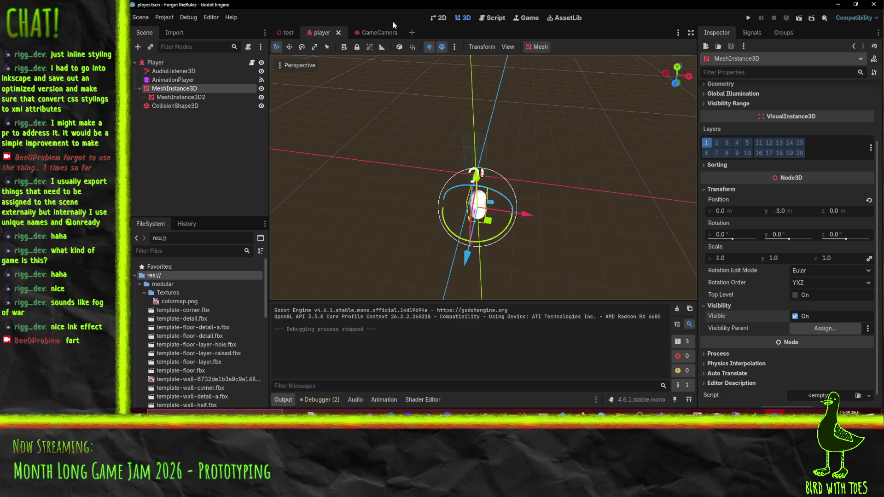
pyautogui.click(287, 32)
# Glance around the test level, then return to the player scene and open player.gd.
pyautogui.scroll(5, 508, 204)
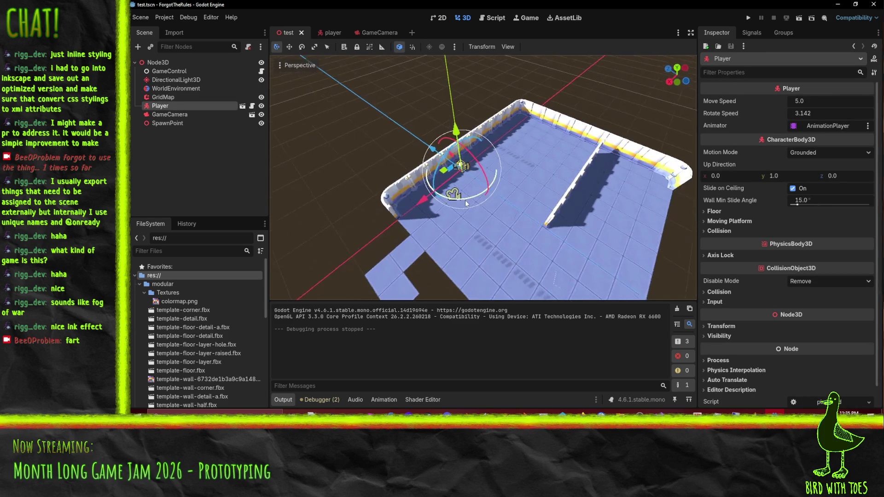
pyautogui.moveTo(493, 214); pyautogui.dragTo(479, 218)
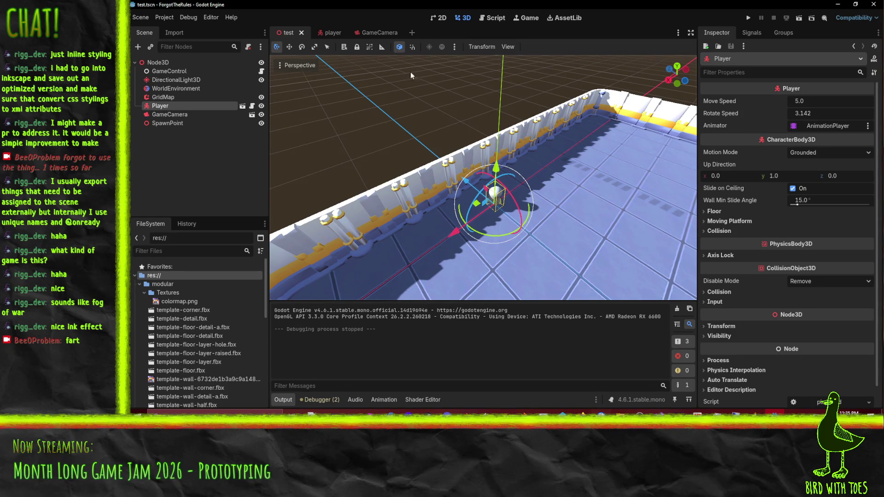
pyautogui.click(336, 35)
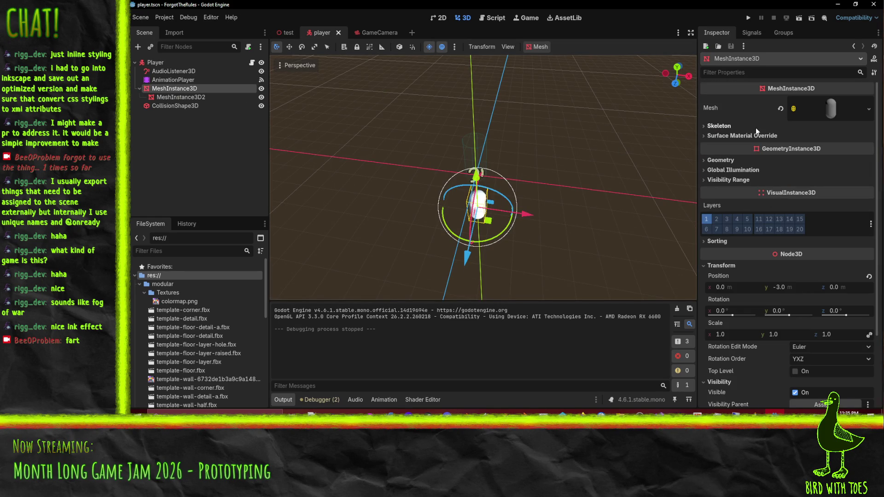
pyautogui.click(492, 18)
pyautogui.scroll(1, 506, 184)
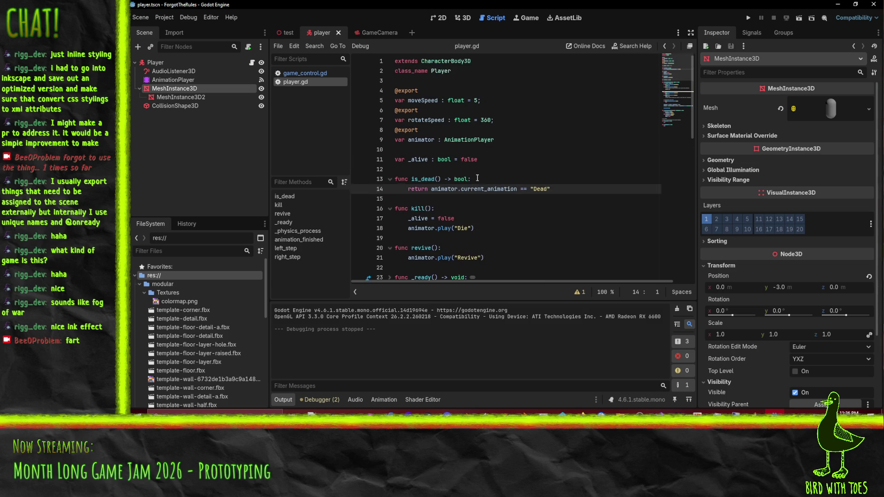
# Replace the pass placeholder in the E action handler with kill().
pyautogui.scroll(-8, 512, 189)
pyautogui.scroll(-2, 511, 194)
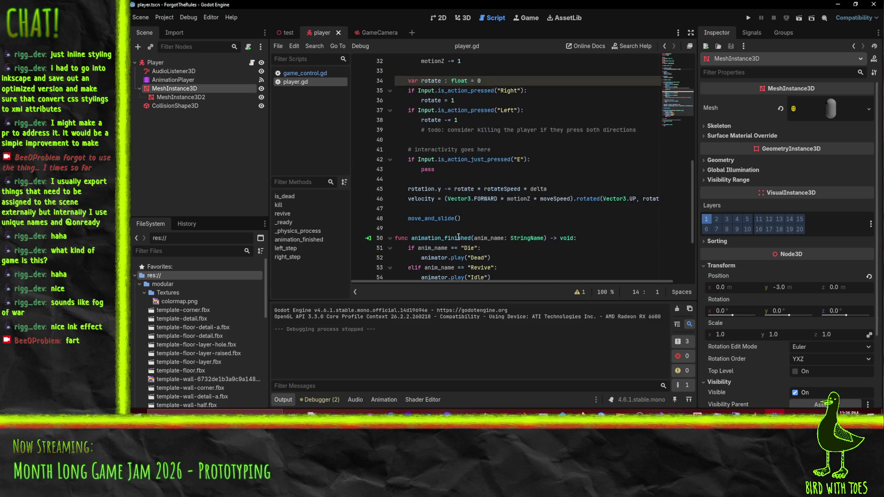
pyautogui.click(447, 172)
pyautogui.scroll(1, 461, 175)
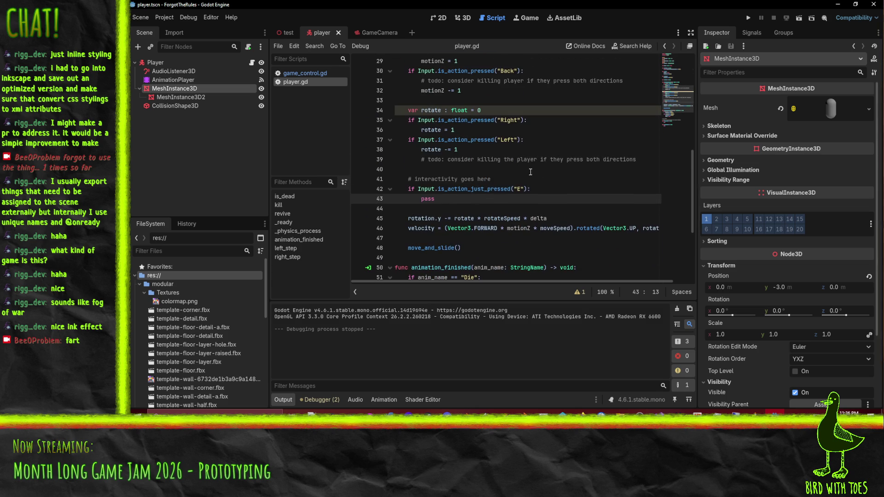
pyautogui.hotkey('shift', 'Home')
pyautogui.press('BackSpace')
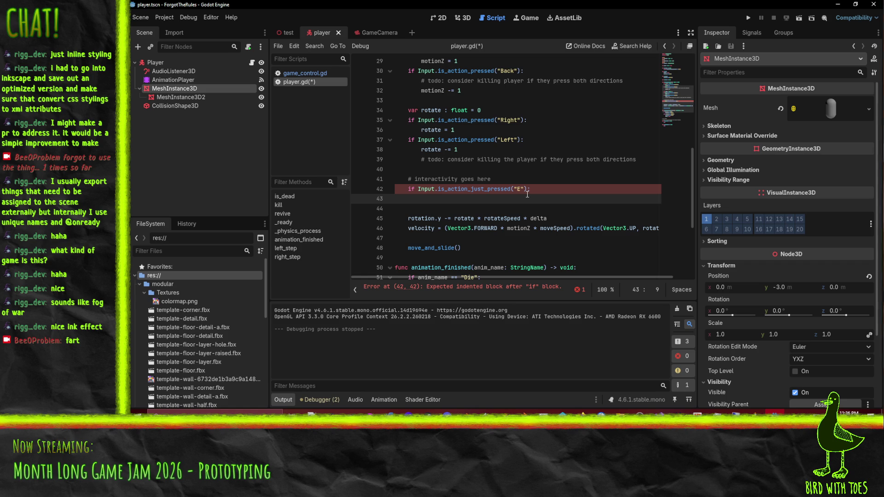
pyautogui.write('kill')
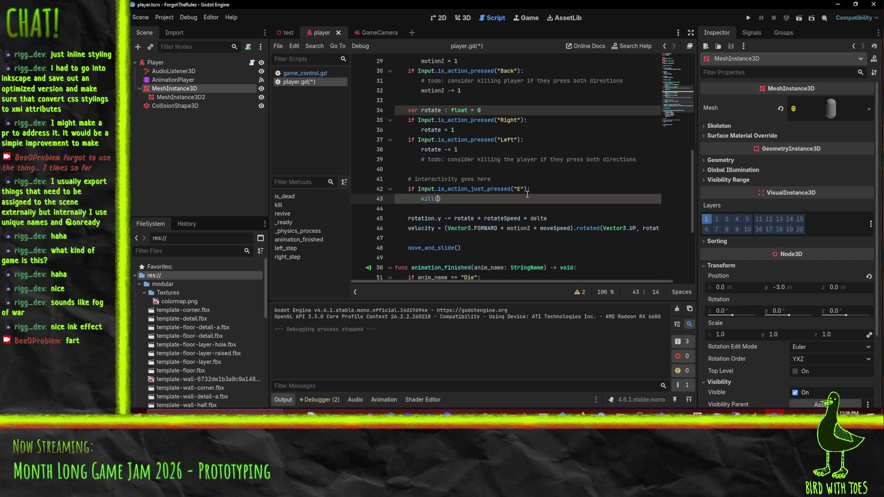
pyautogui.press('Return')
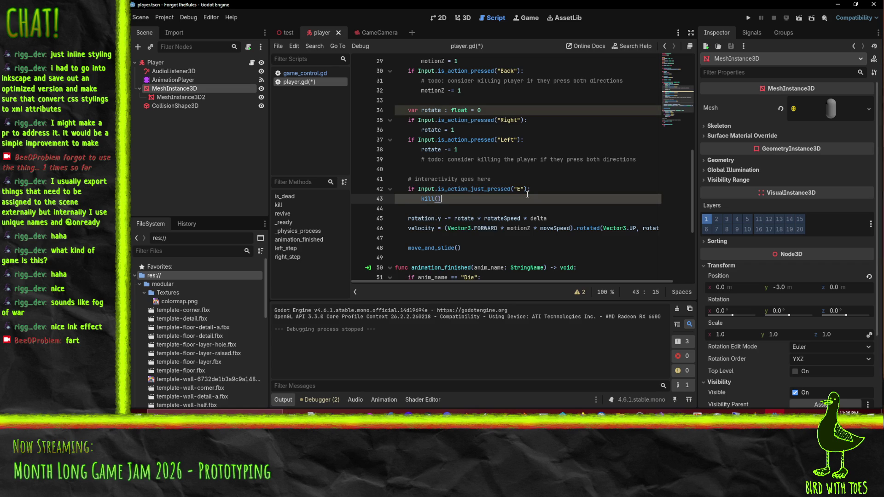
pyautogui.press('Return')
pyautogui.write('if')
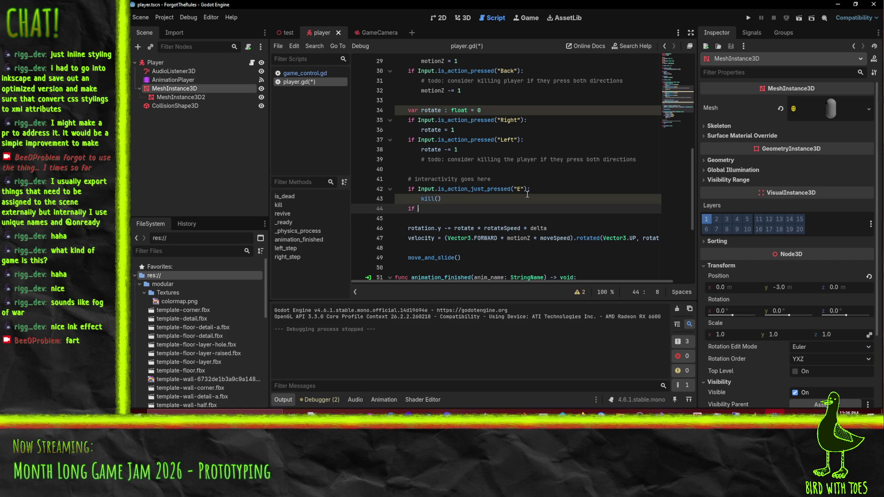
# Duplicate the E action block into copies for the other keys.
pyautogui.press('Up')
pyautogui.press('Up')
pyautogui.press('Down')
pyautogui.press('Down')
pyautogui.press('Down')
pyautogui.press('Up')
pyautogui.hotkey('ctrl', 'shift', 'k')
pyautogui.hotkey('ctrl', 'v')
pyautogui.hotkey('ctrl', 'v')
pyautogui.hotkey('ctrl', 'v')
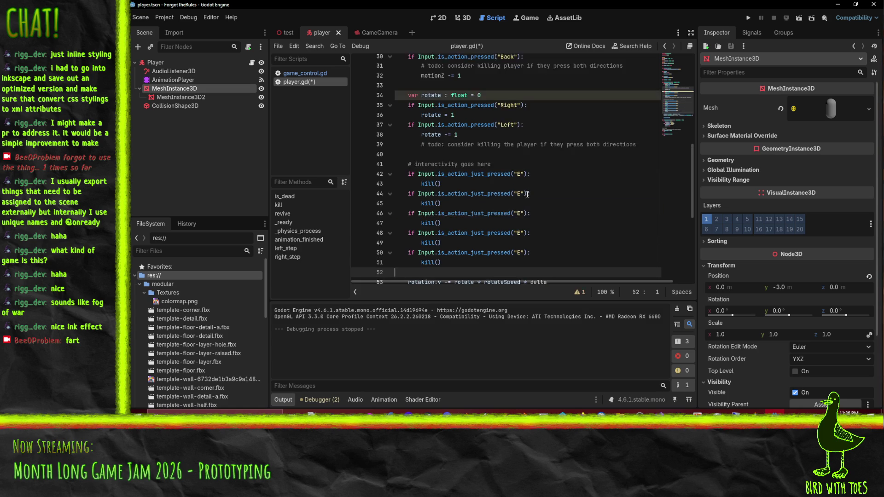
# Change the copied blocks' keys to Q, 1, 2, 3 and 4, then save player.gd.
pyautogui.click(522, 174)
pyautogui.press('BackSpace')
pyautogui.write('Q')
pyautogui.press('Down')
pyautogui.press('Down')
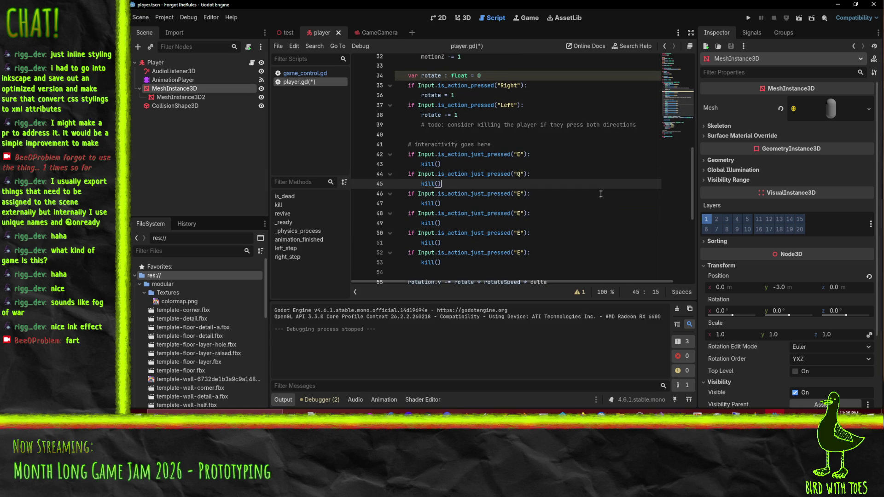
pyautogui.press('BackSpace')
pyautogui.write('1')
pyautogui.press('Down')
pyautogui.press('Down')
pyautogui.press('BackSpace')
pyautogui.write('2')
pyautogui.press('Down')
pyautogui.press('Down')
pyautogui.press('BackSpace')
pyautogui.write('3')
pyautogui.press('Down')
pyautogui.press('Down')
pyautogui.press('BackSpace')
pyautogui.write('4')
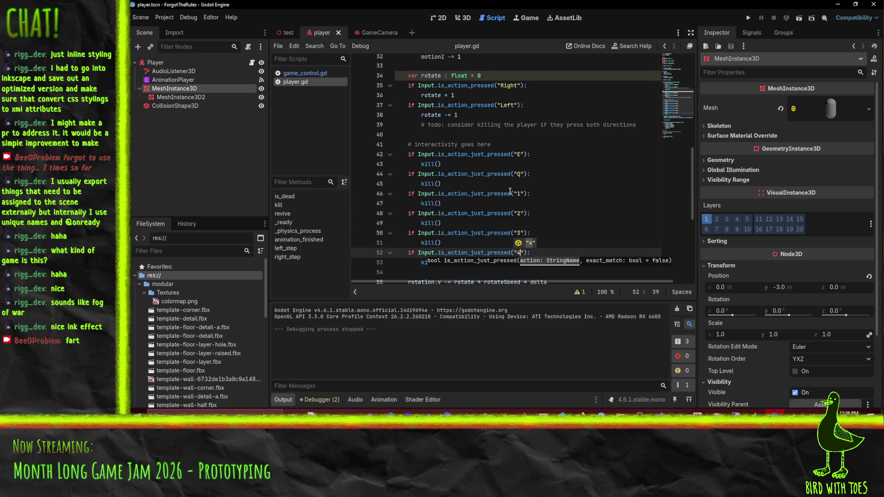
pyautogui.click(571, 164)
pyautogui.hotkey('ctrl', 's')
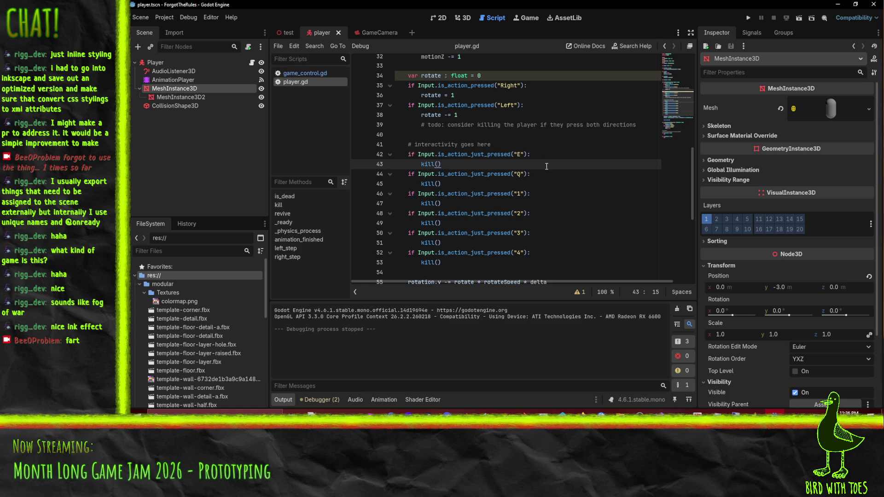
# Add 'if not _alive: return' at the top of _physics_process and save.
pyautogui.scroll(2, 564, 175)
pyautogui.scroll(2, 424, 106)
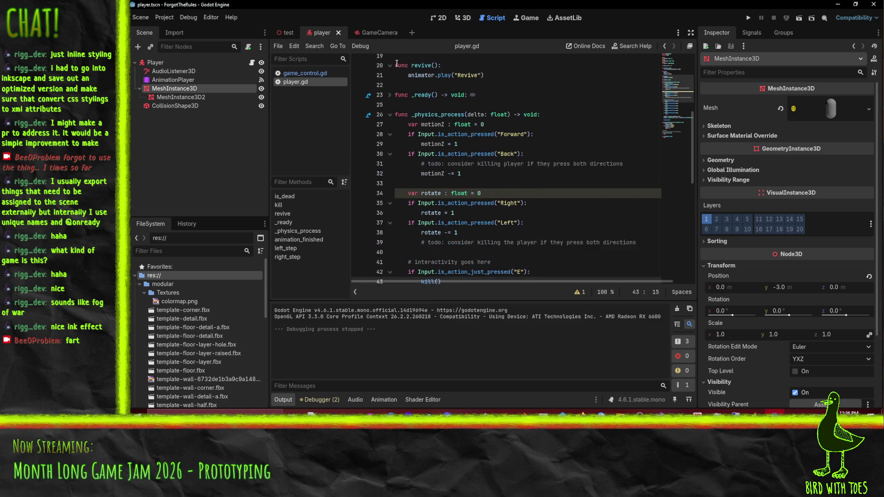
pyautogui.click(624, 134)
pyautogui.press('Up')
pyautogui.press('Up')
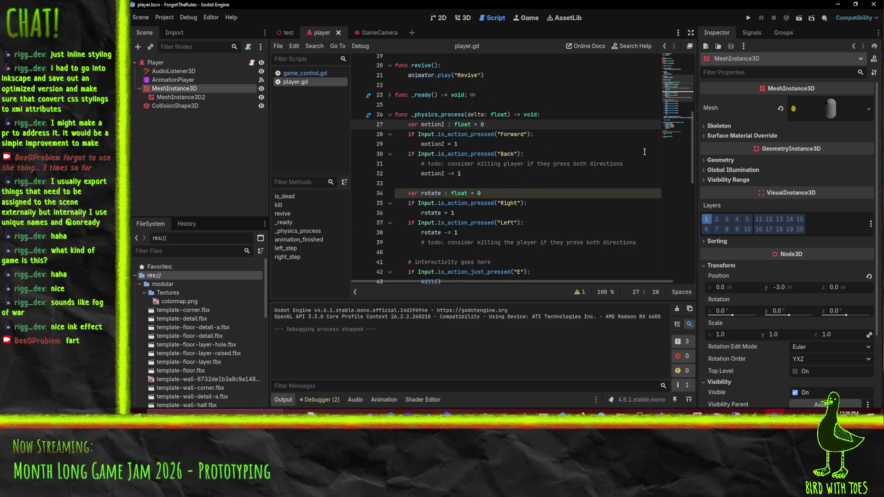
pyautogui.press('Return')
pyautogui.write('if not')
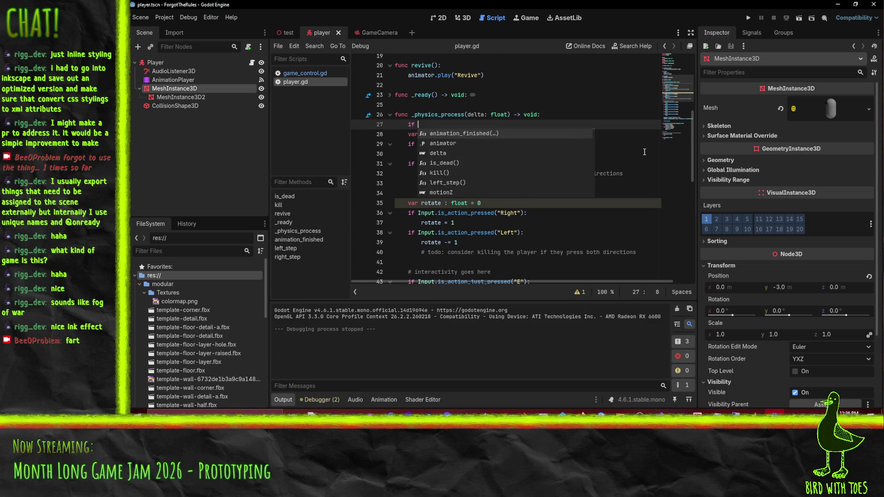
pyautogui.write(' ali')
pyautogui.press('Return')
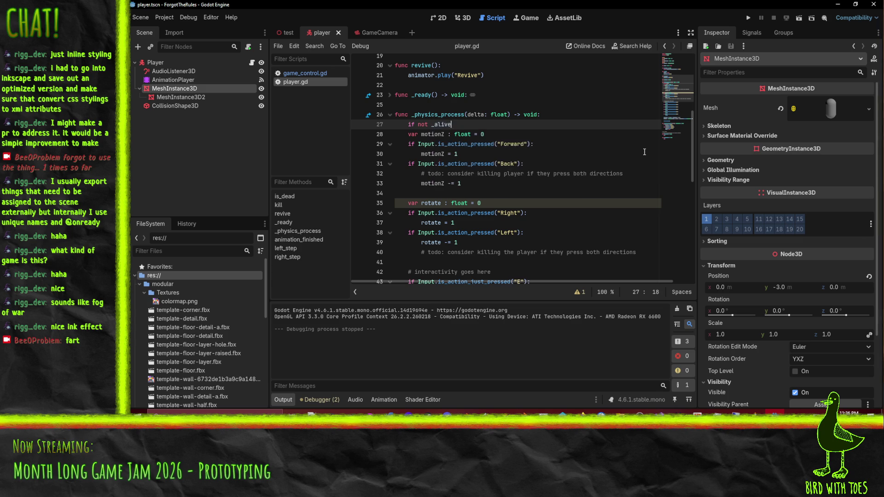
pyautogui.write(': return')
pyautogui.scroll(-4, 538, 172)
pyautogui.press('Return')
pyautogui.scroll(-4, 538, 171)
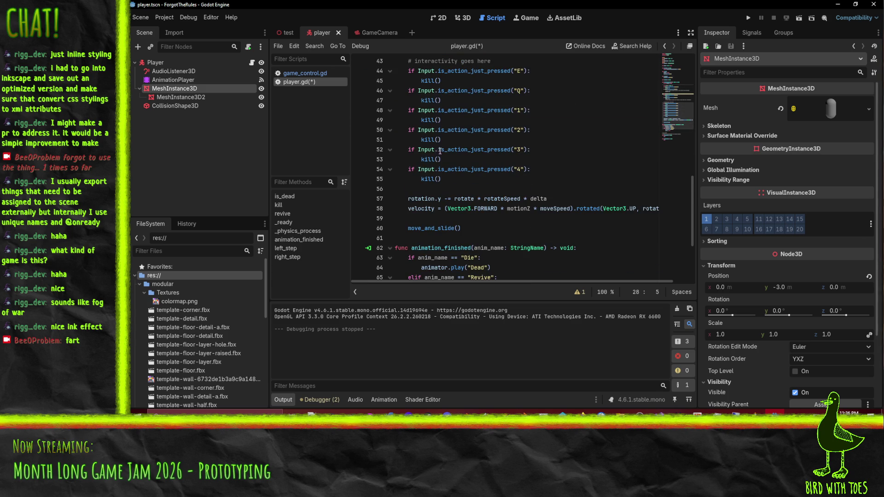
pyautogui.scroll(7, 463, 202)
pyautogui.hotkey('ctrl', 's')
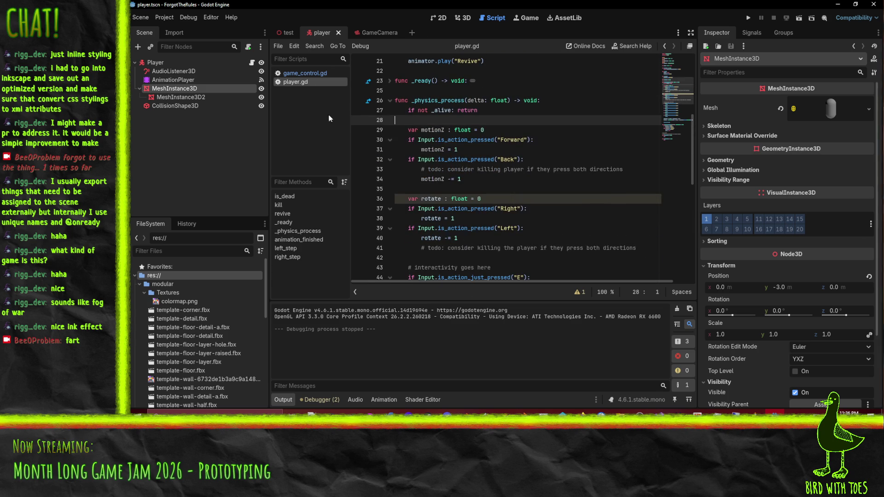
pyautogui.click(748, 18)
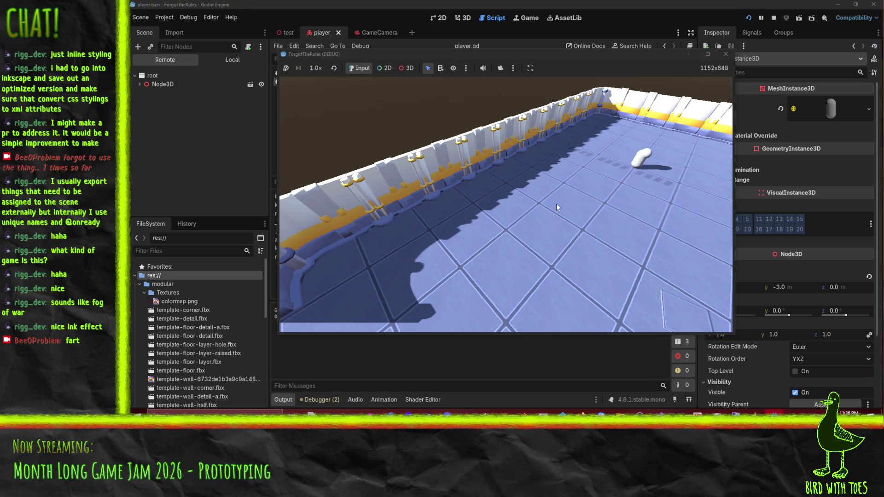
pyautogui.press('a')
pyautogui.press('s')
pyautogui.press('w')
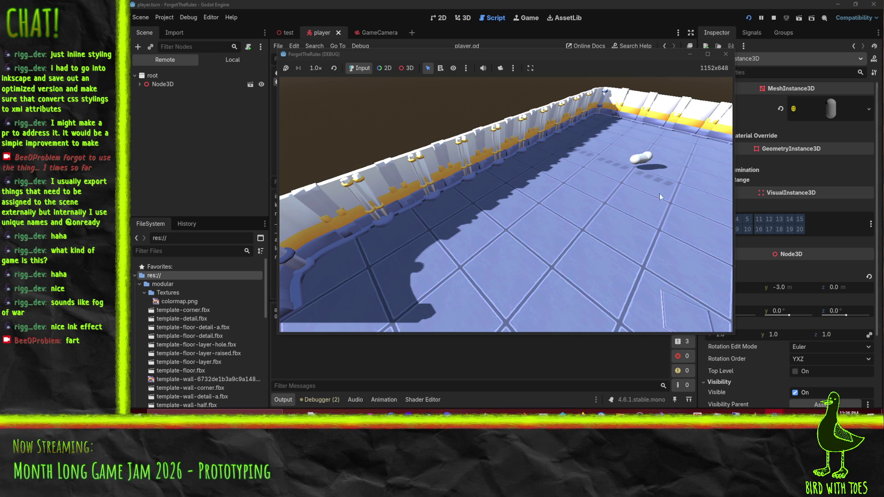
pyautogui.click(773, 18)
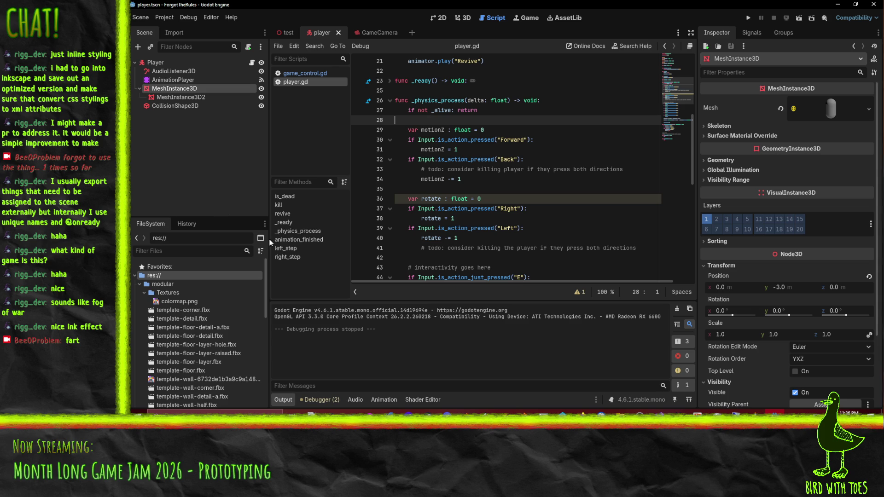
pyautogui.scroll(-3, 497, 180)
pyautogui.scroll(3, 479, 198)
pyautogui.scroll(6, 465, 218)
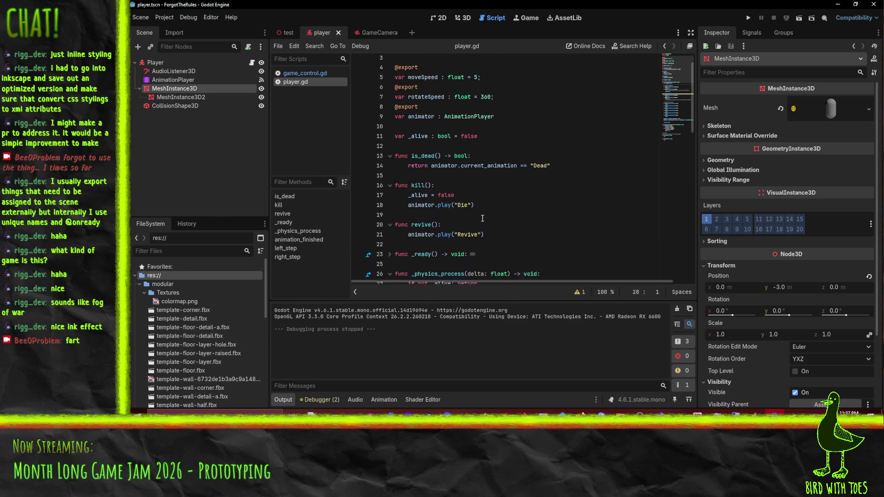
# Add animator.play("RESET") and animator.advance(0) at the start of revive(), then save and run.
pyautogui.click(486, 230)
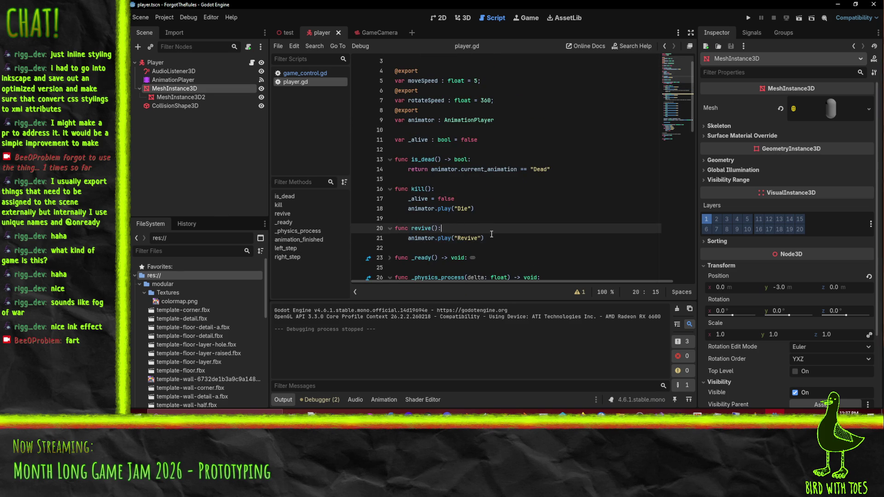
pyautogui.press('Return')
pyautogui.write('animator.play')
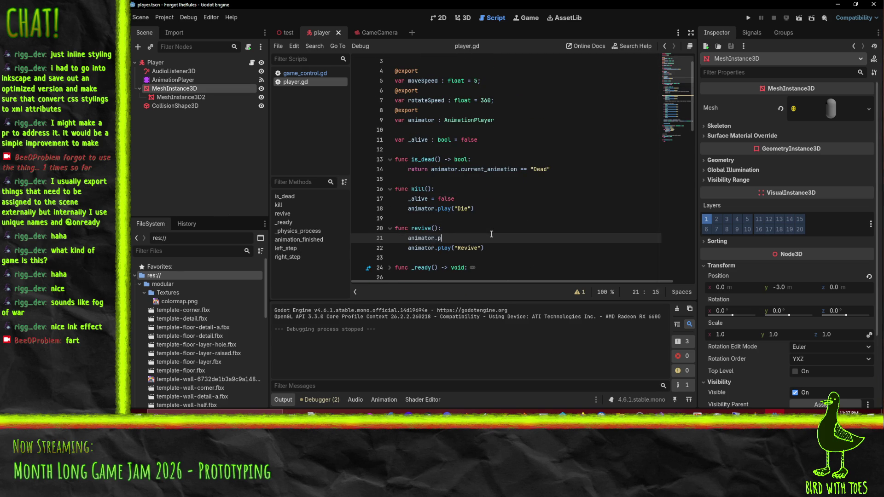
pyautogui.write('("RESET")')
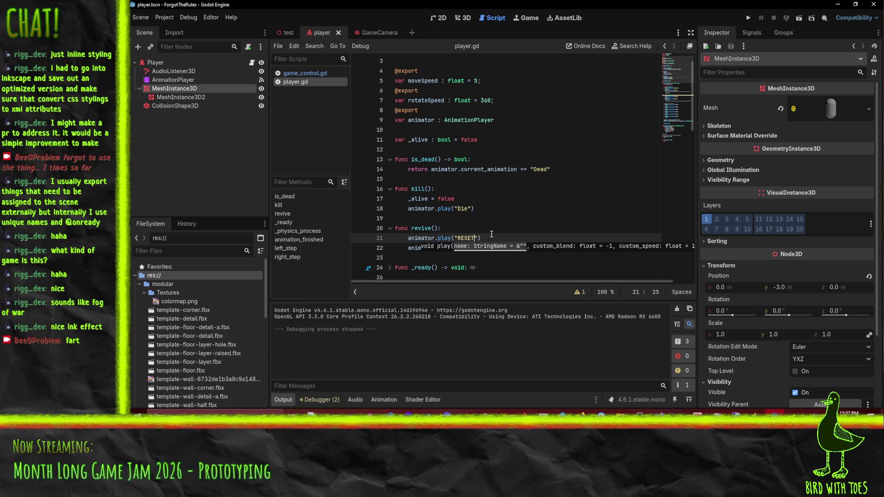
pyautogui.press('Return')
pyautogui.write('nimao')
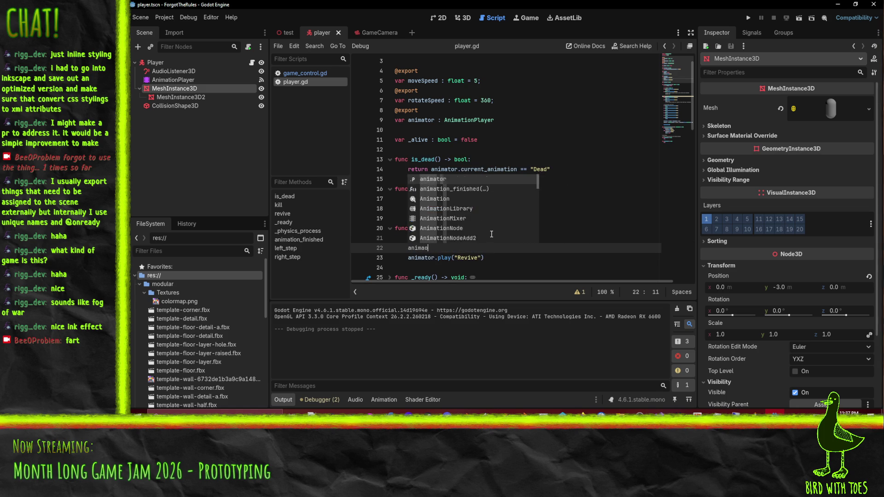
pyautogui.press('BackSpace')
pyautogui.write('tor.ad')
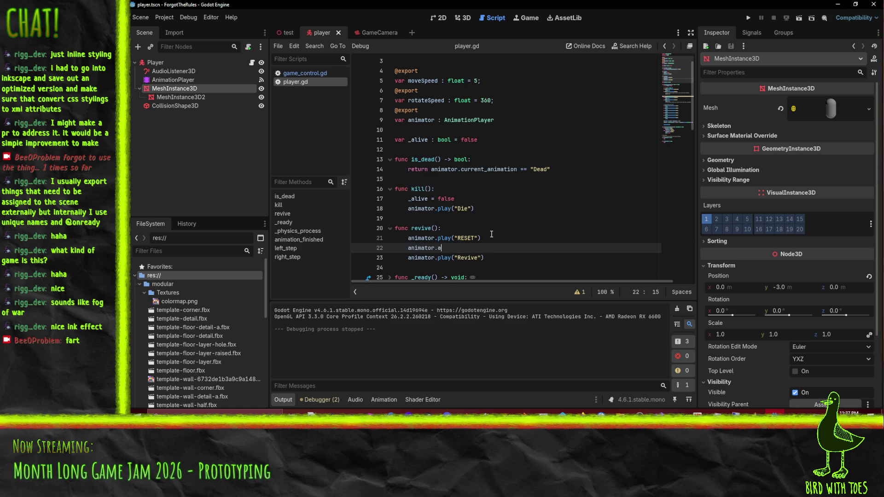
pyautogui.press('Down')
pyautogui.press('Return')
pyautogui.write('0)')
pyautogui.click(491, 234)
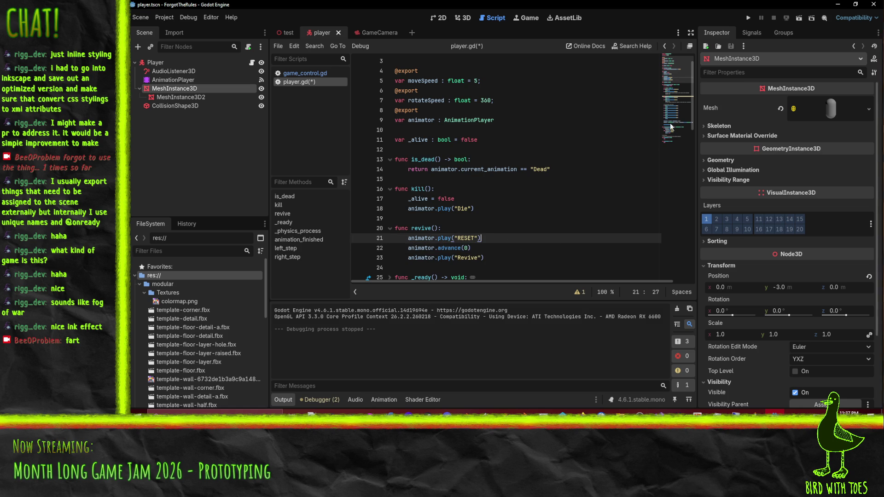
pyautogui.click(748, 18)
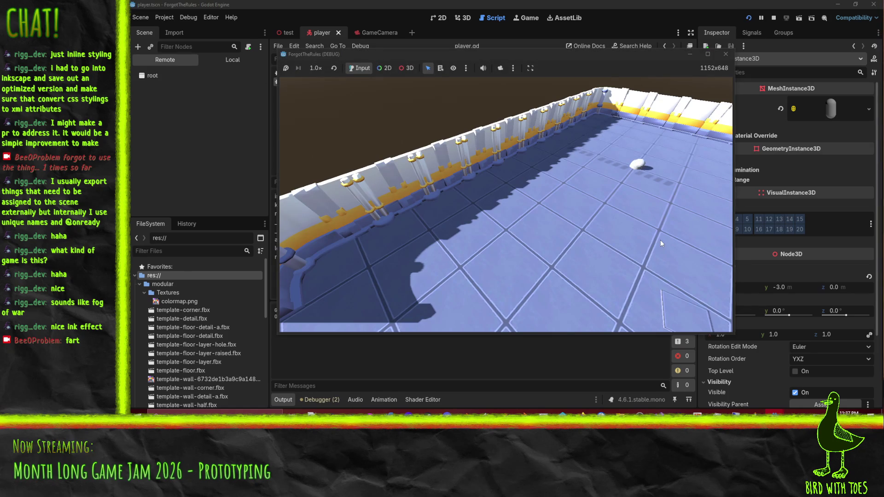
# Walk the player with WASD until it dies and respawns twice, then stop the game.
pyautogui.press('s')
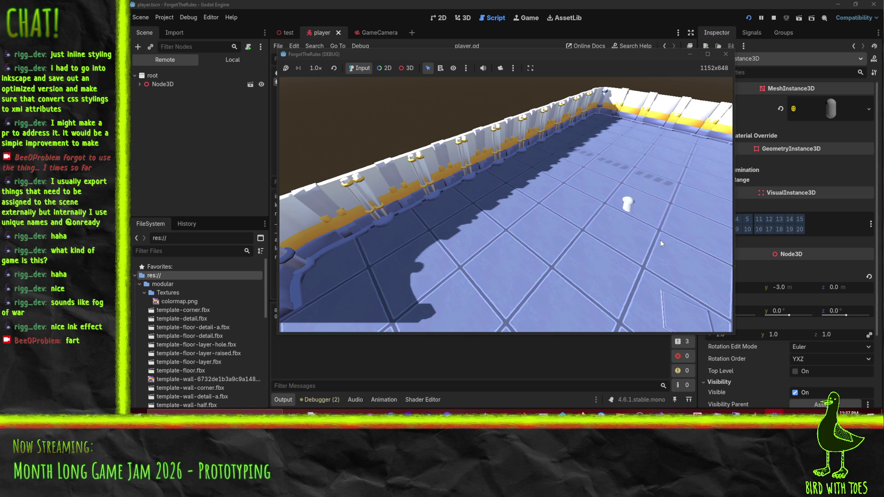
pyautogui.press('w')
pyautogui.press('a')
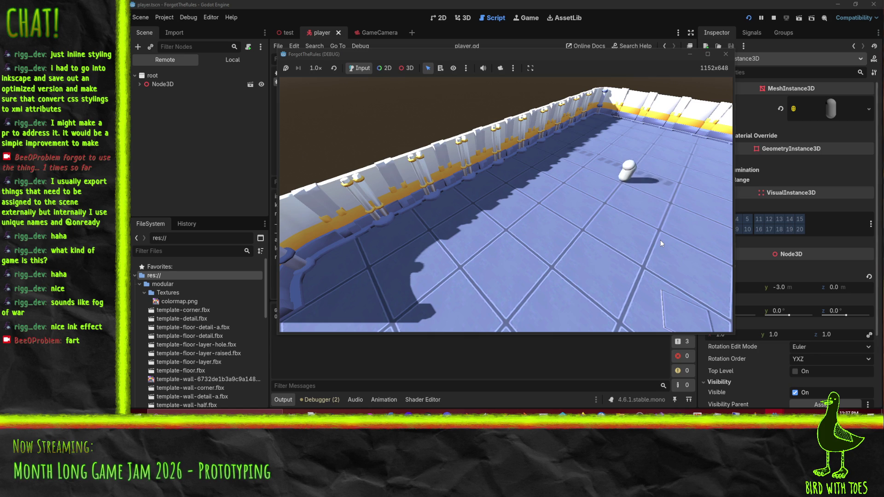
pyautogui.press('s')
pyautogui.press('d')
pyautogui.press('d')
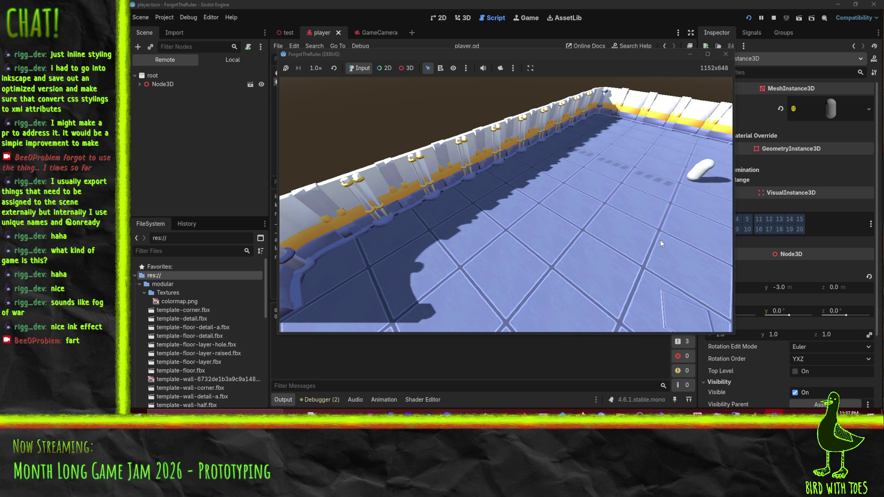
pyautogui.press('a')
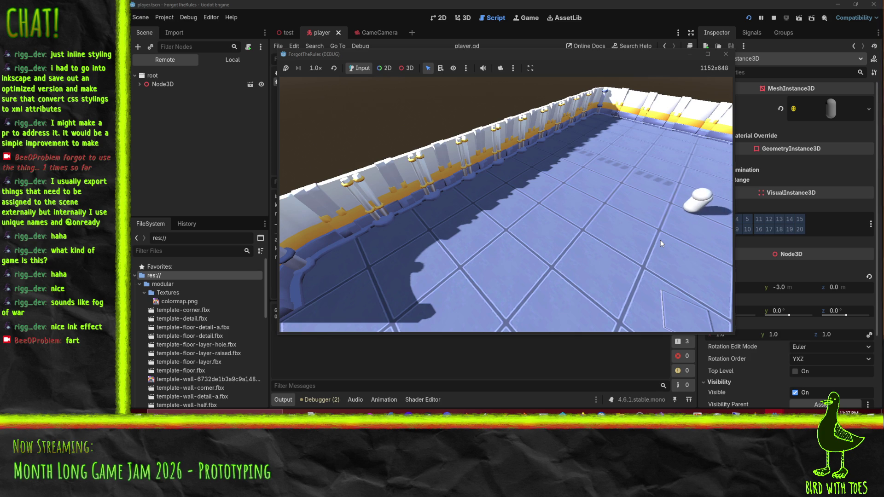
pyautogui.press('a')
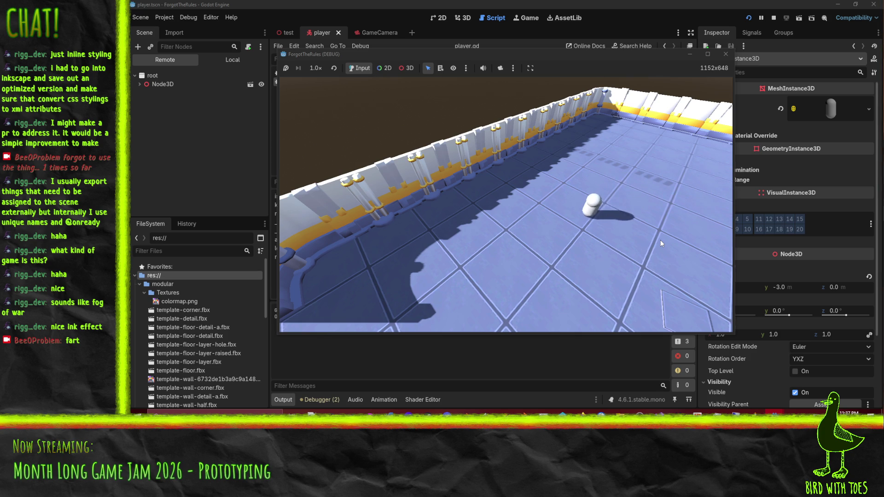
pyautogui.press('a')
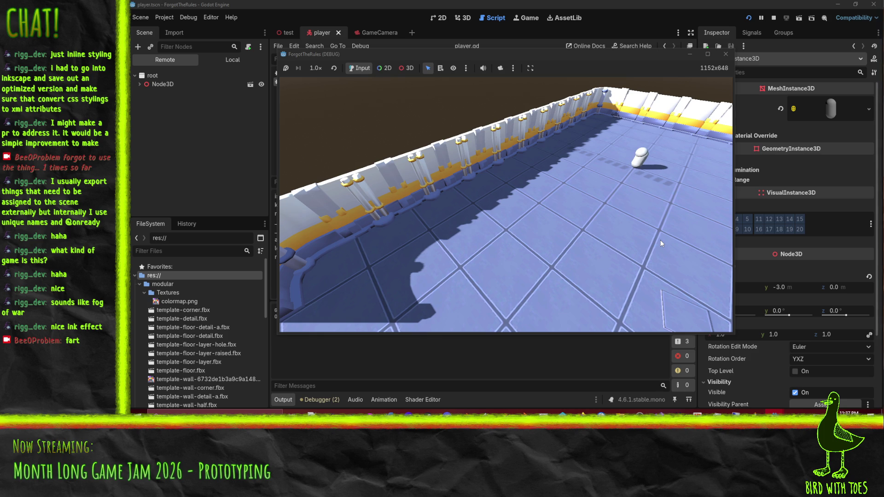
pyautogui.click(729, 55)
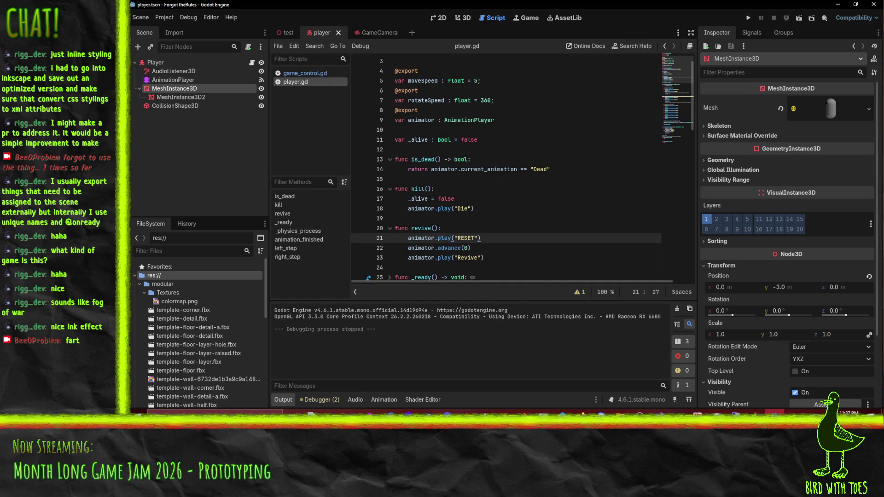
# Show the player scene in Godot's 3D view, after a brief look at a browser horse meme.
pyautogui.click(756, 412)
pyautogui.click(766, 412)
pyautogui.click(463, 17)
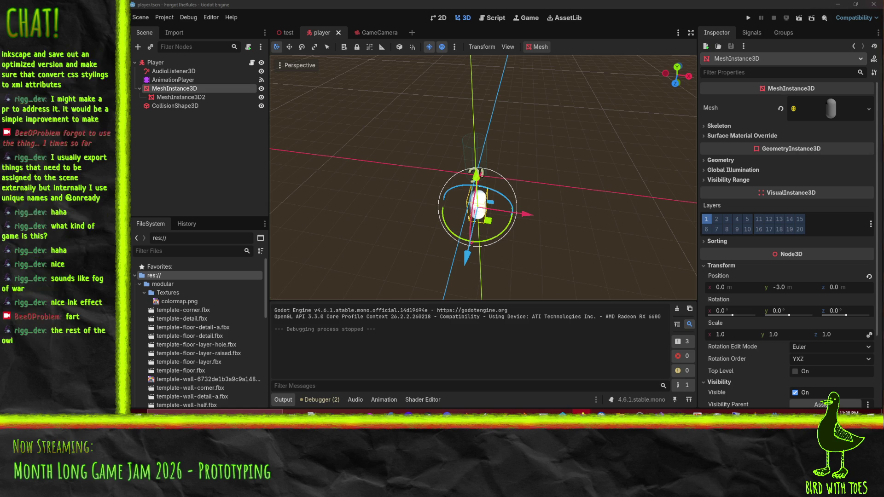
pyautogui.hotkey('alt', 'Tab')
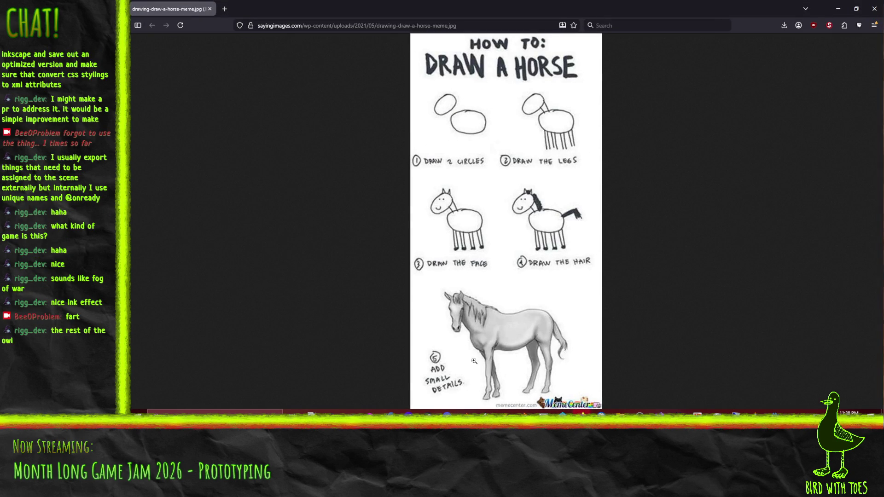
pyautogui.click(875, 8)
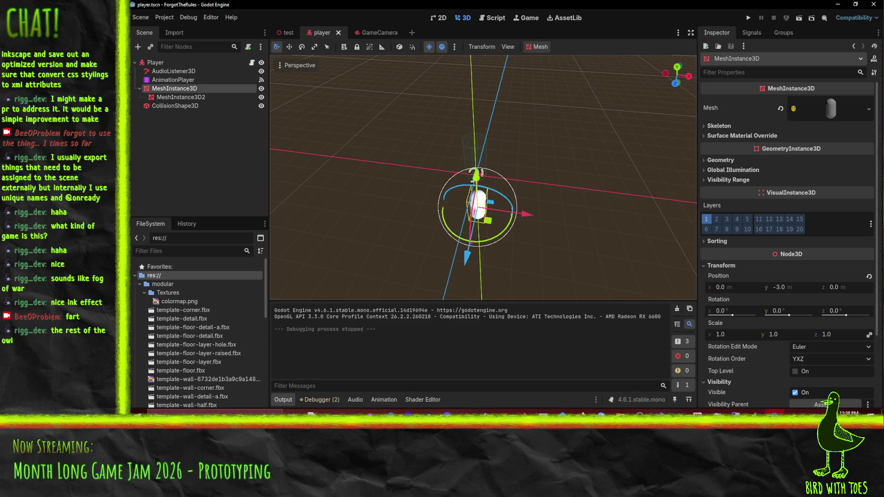
# Switch to the test scene, select GameControl, and bring up its game_control.gd script.
pyautogui.moveTo(593, 213)
pyautogui.mouseDown()
pyautogui.moveTo(567, 194)
pyautogui.moveTo(631, 159)
pyautogui.moveTo(624, 164)
pyautogui.mouseUp()
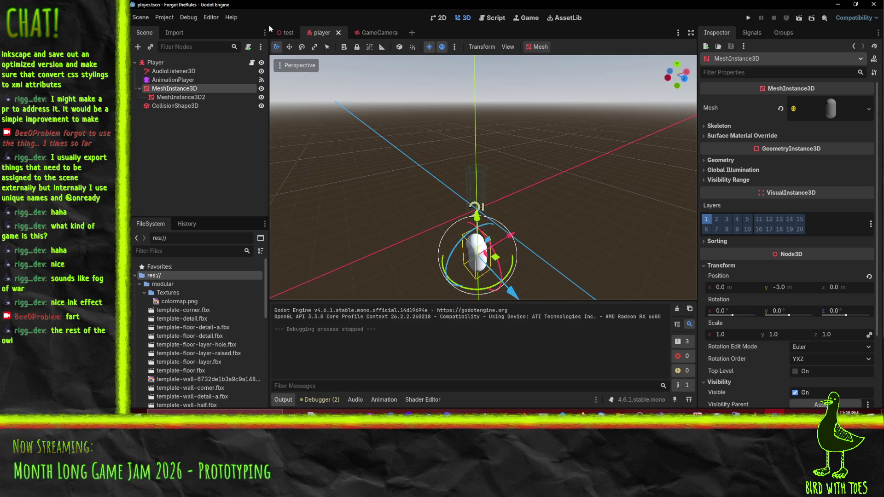
pyautogui.click(287, 32)
pyautogui.click(170, 72)
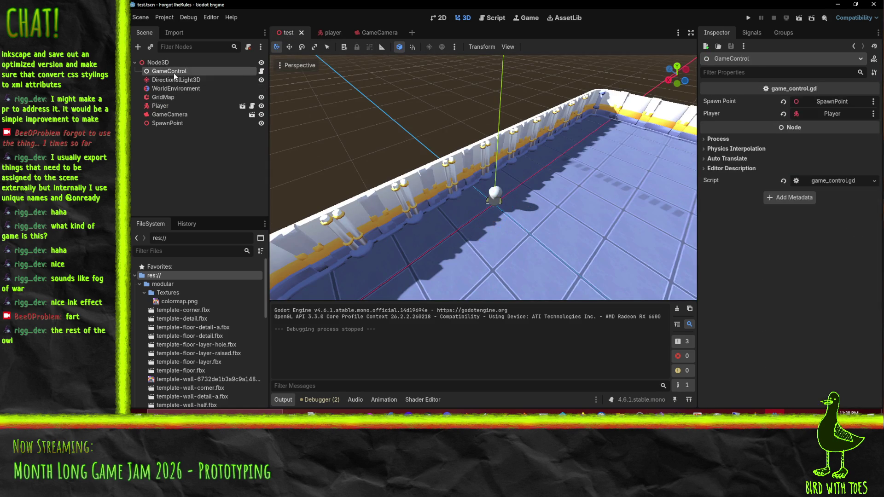
pyautogui.scroll(-4, 505, 175)
pyautogui.scroll(-4, 475, 177)
pyautogui.moveTo(475, 176)
pyautogui.mouseDown()
pyautogui.moveTo(517, 178)
pyautogui.moveTo(535, 189)
pyautogui.moveTo(527, 189)
pyautogui.mouseUp()
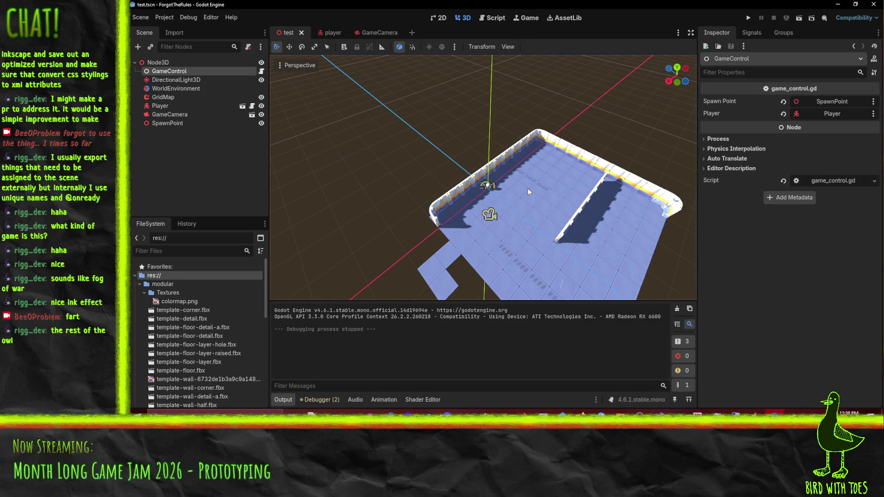
pyautogui.click(659, 412)
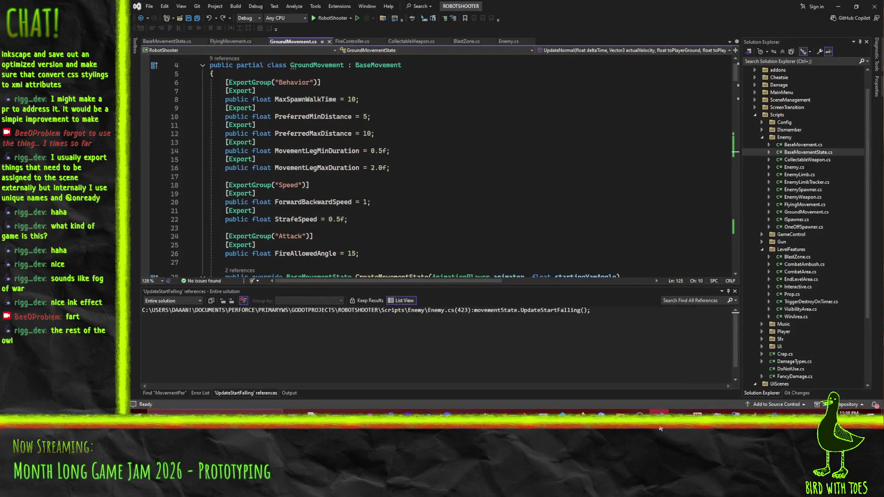
pyautogui.click(543, 412)
pyautogui.click(491, 19)
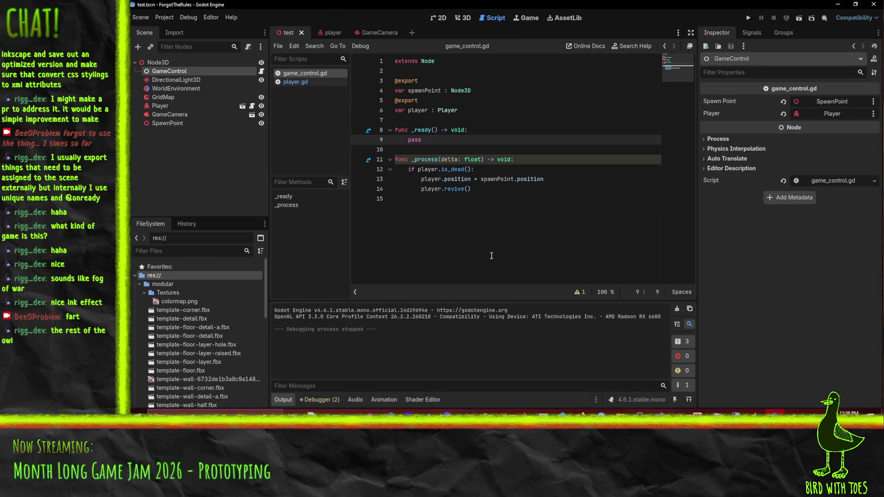
# Add 'player.rotation = spawnPoint.rotation' below the player position line in game_control.gd.
pyautogui.click(394, 32)
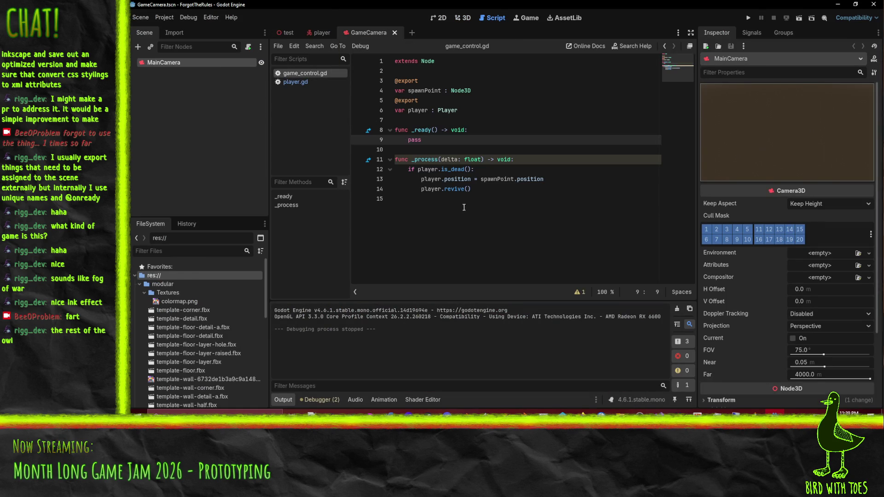
pyautogui.click(548, 179)
pyautogui.press('Return')
pyautogui.write('player.r')
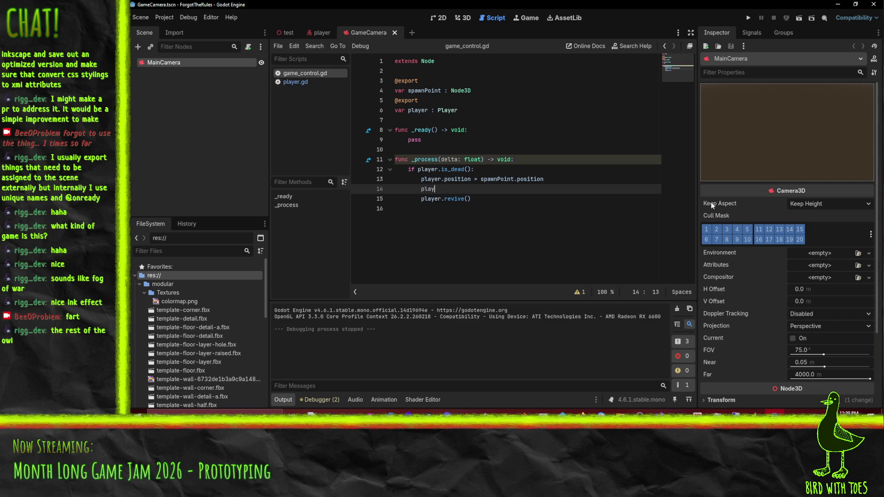
pyautogui.write('otation = sp')
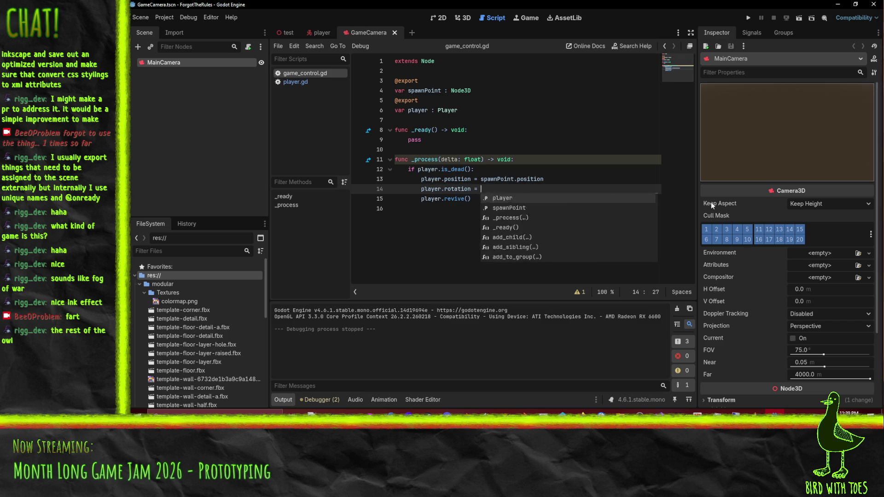
pyautogui.press('Return')
pyautogui.write('.rotation')
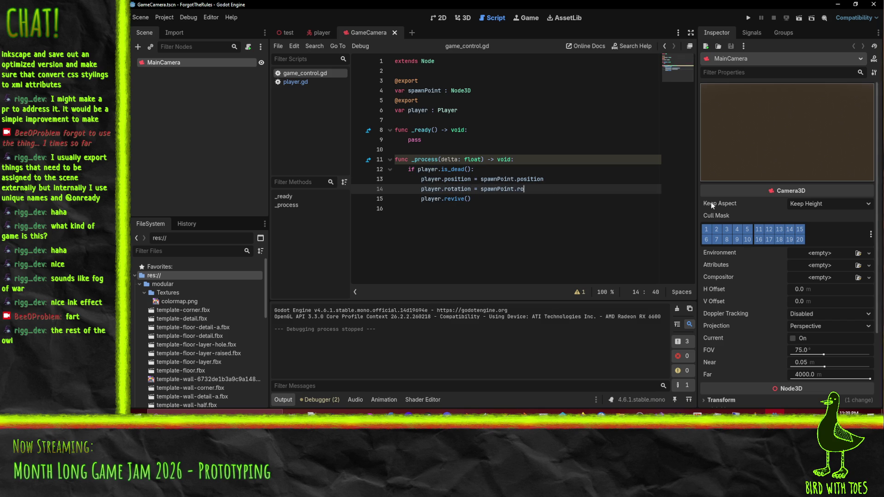
pyautogui.click(495, 159)
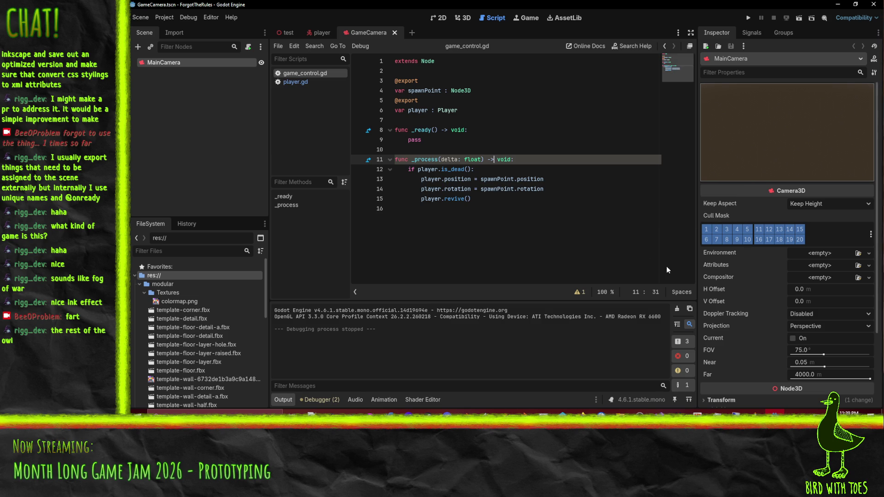
# Switch to Firefox and show the ForgotTheRules Trac wiki page in the second IdeaFile tab.
pyautogui.moveTo(581, 413)
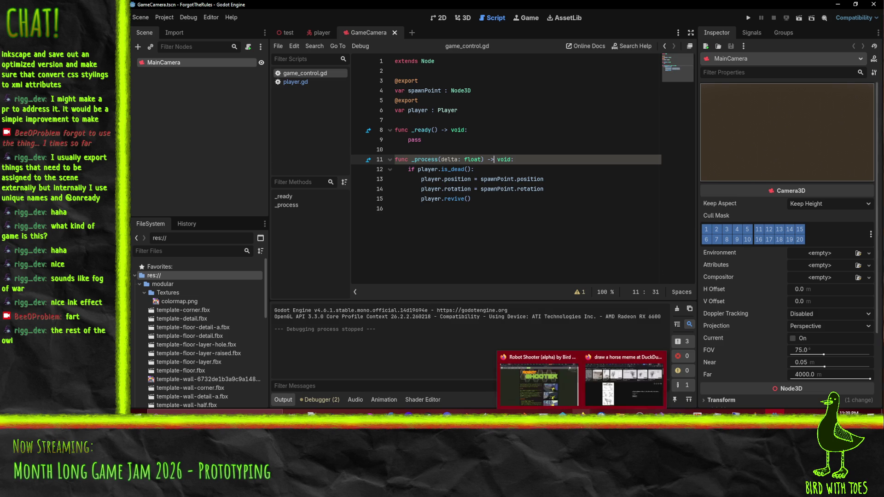
pyautogui.click(539, 382)
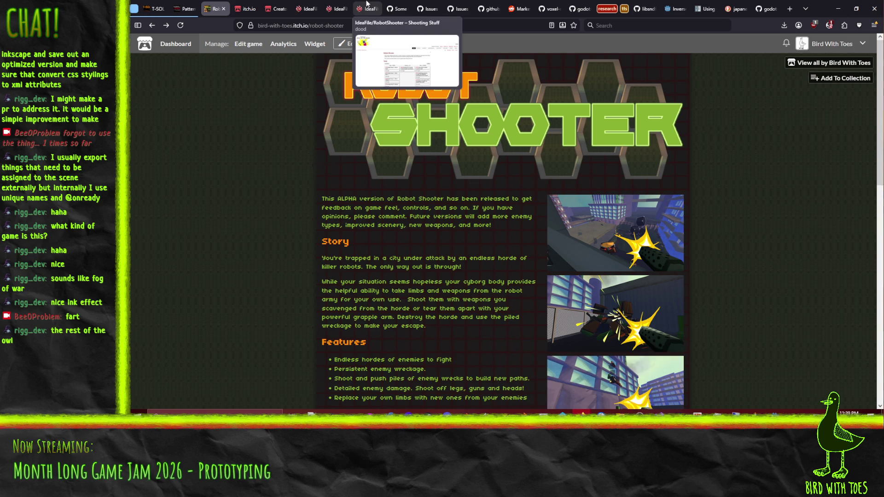
pyautogui.click(335, 9)
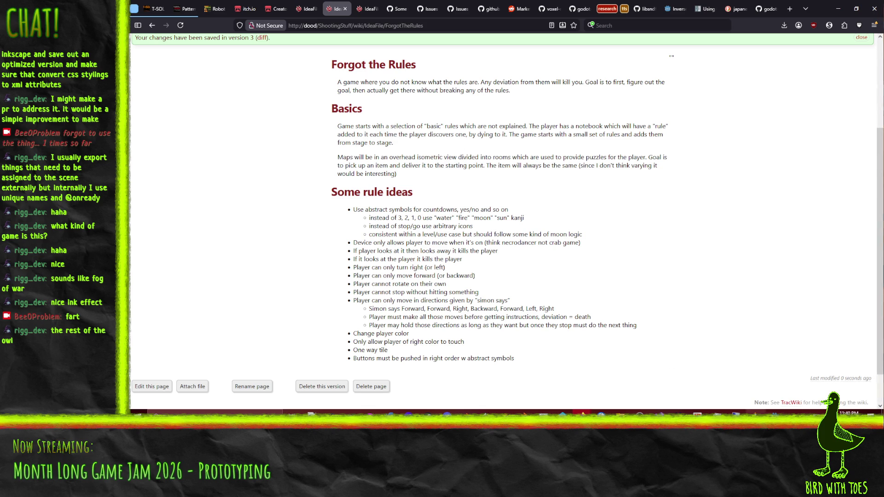
# Return from the browser to the Godot editor and bring up the player scene tab.
pyautogui.click(775, 412)
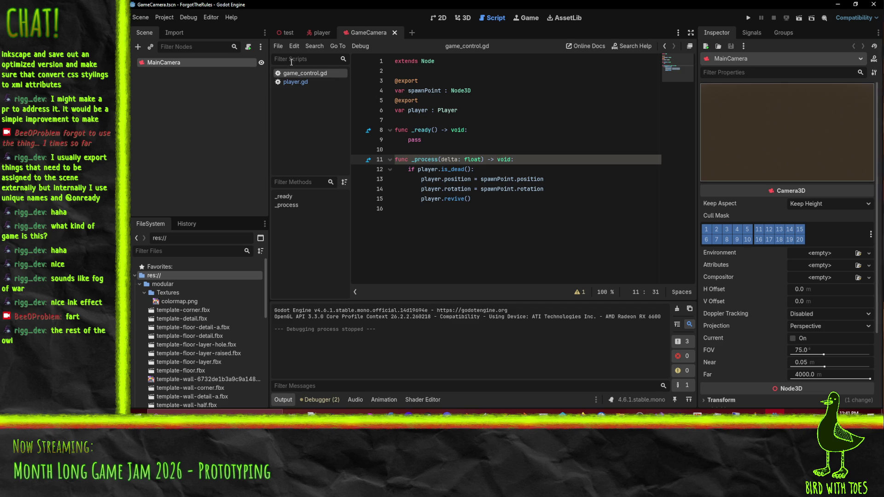
pyautogui.click(320, 33)
# Switch to the test scene and frame the level in the 3D viewport.
pyautogui.click(285, 34)
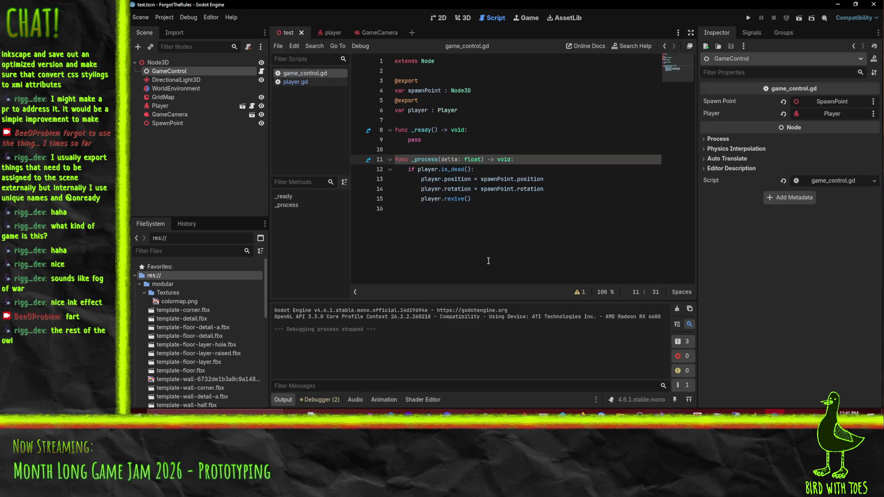
pyautogui.click(463, 18)
pyautogui.moveTo(557, 259)
pyautogui.mouseDown()
pyautogui.moveTo(420, 197)
pyautogui.moveTo(484, 241)
pyautogui.mouseUp()
pyautogui.scroll(3, 483, 241)
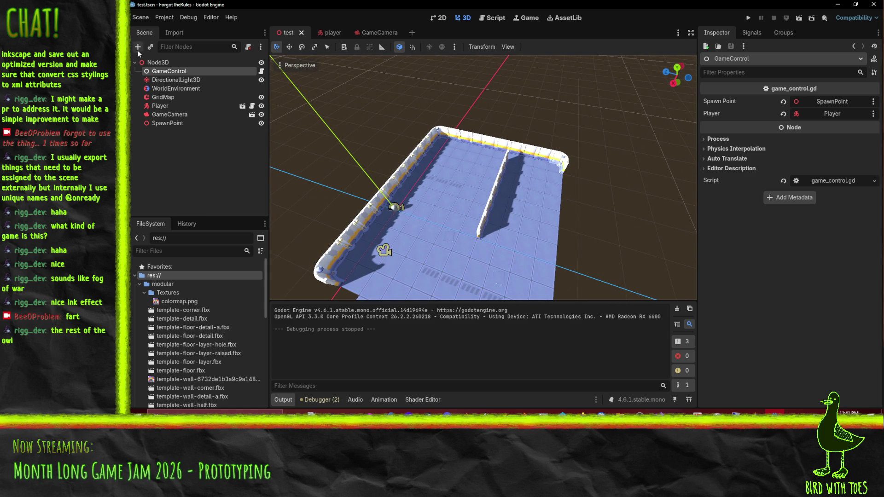
# Add an Area3D child under the root Node3D with Ctrl+A.
pyautogui.rightClick(157, 62)
pyautogui.press('Escape')
pyautogui.hotkey('ctrl', 'a')
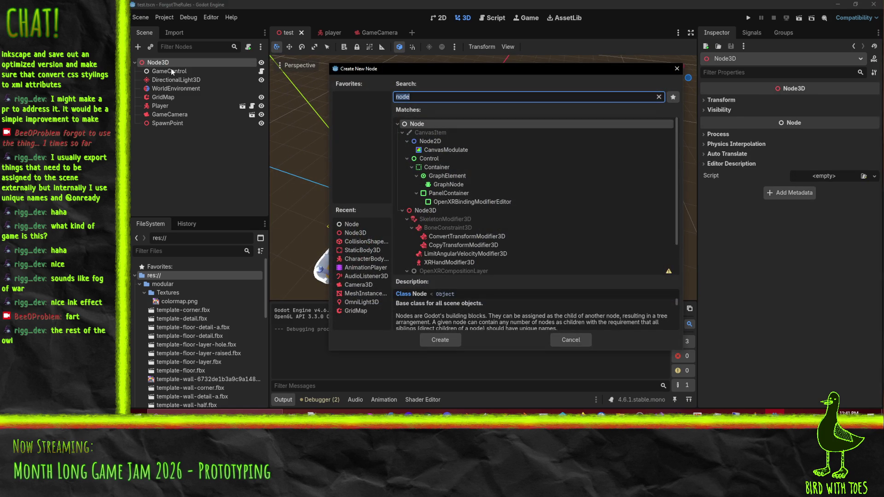
pyautogui.write('area3d')
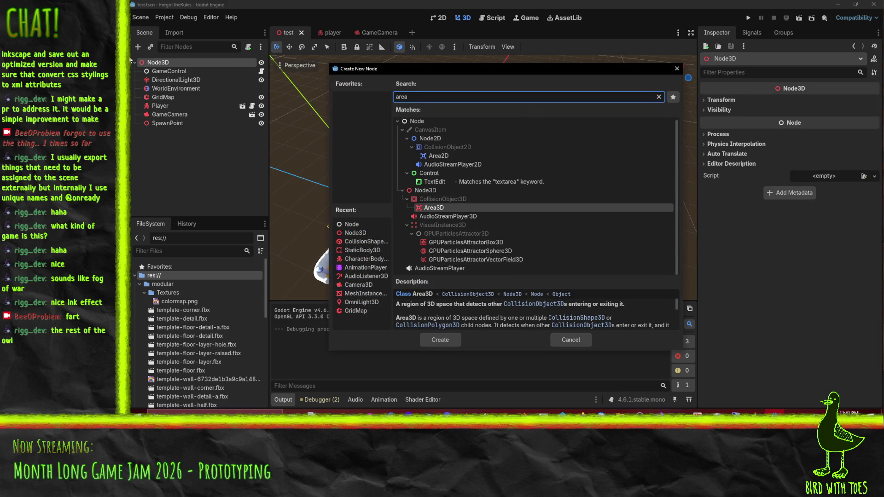
pyautogui.click(437, 341)
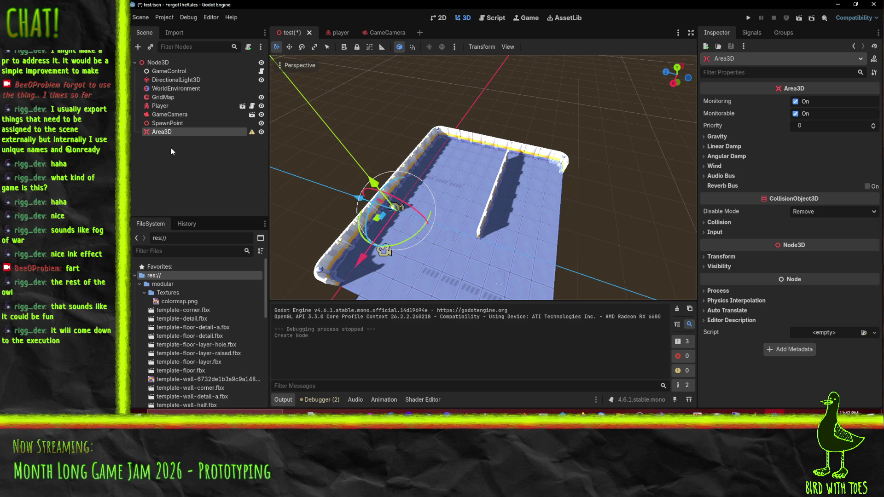
pyautogui.rightClick(170, 132)
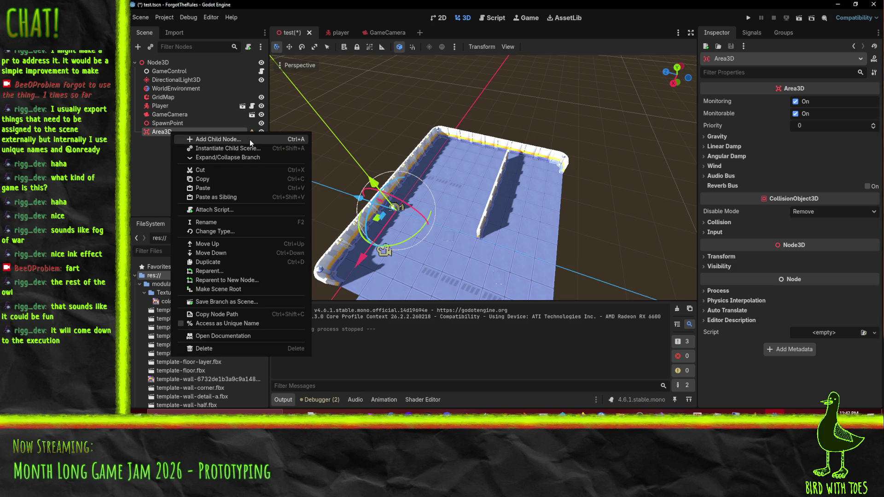
# Add a CollisionShape3D child to the Area3D.
pyautogui.click(216, 139)
pyautogui.click(571, 340)
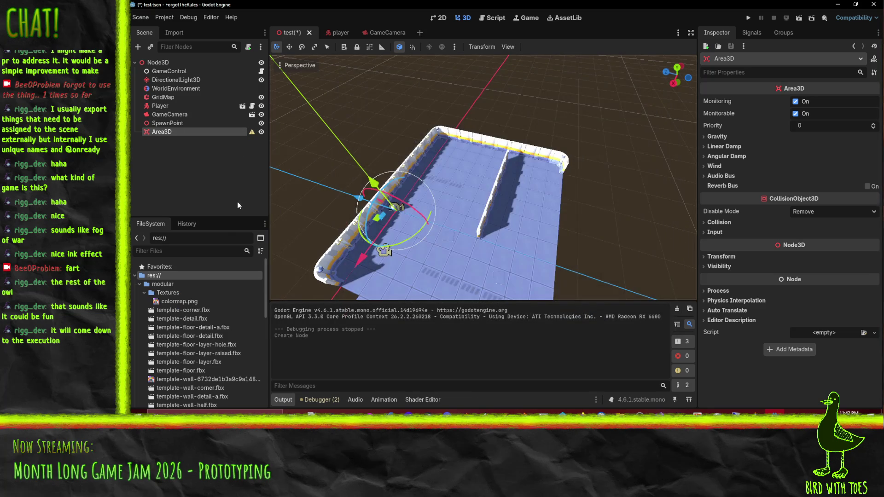
pyautogui.rightClick(171, 133)
pyautogui.click(203, 139)
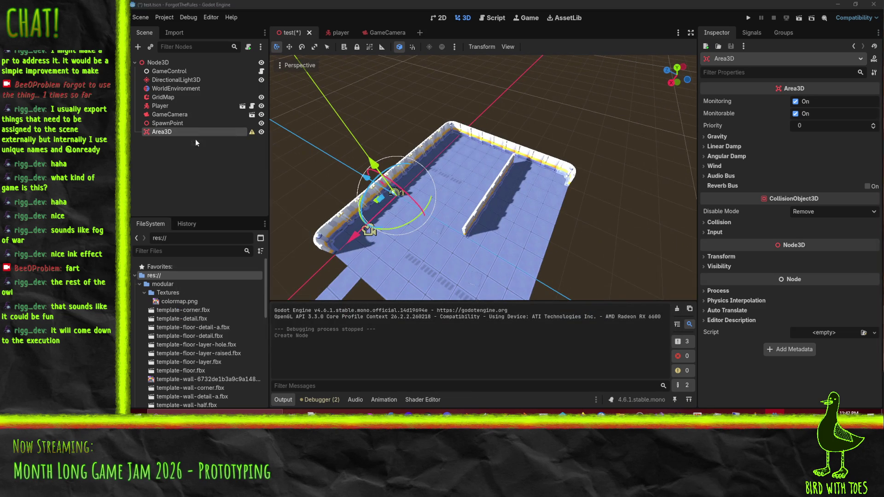
pyautogui.write('collision')
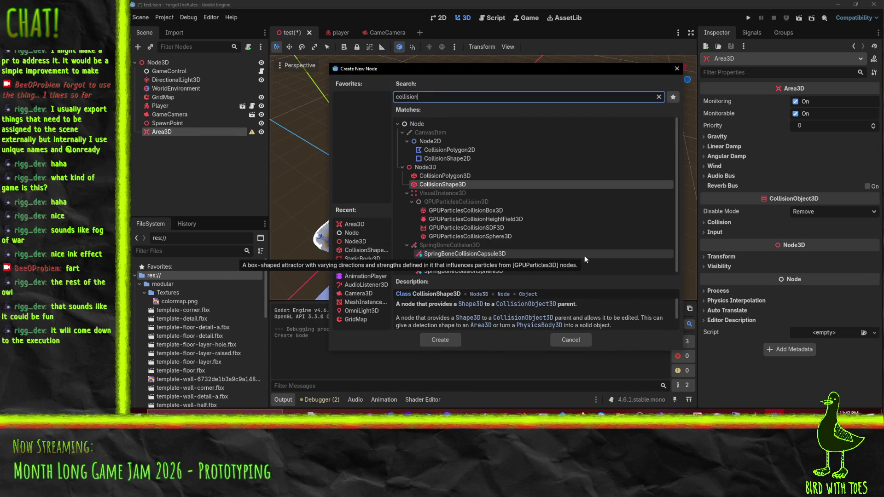
pyautogui.click(440, 340)
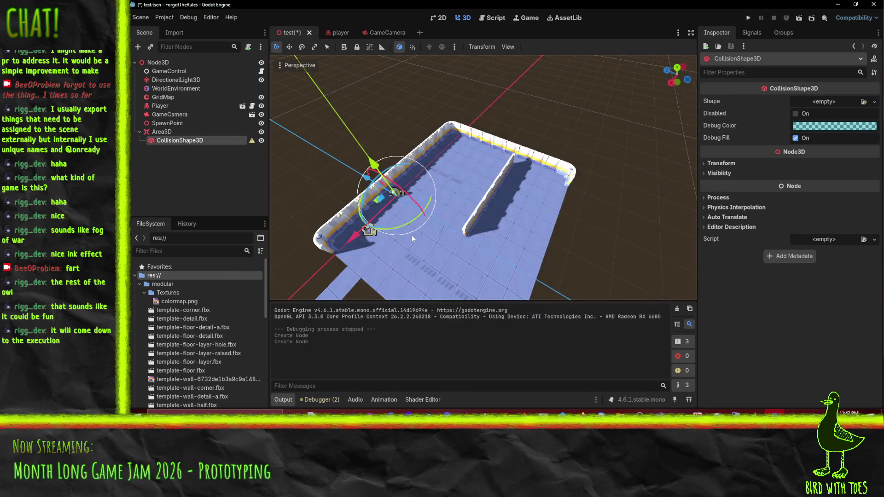
# Move the Area3D along Z to (0, 0, -12) and turn off Monitorable.
pyautogui.moveTo(458, 211)
pyautogui.mouseDown()
pyautogui.moveTo(464, 220)
pyautogui.moveTo(424, 235)
pyautogui.mouseUp()
pyautogui.click(154, 131)
pyautogui.moveTo(368, 201)
pyautogui.mouseDown()
pyautogui.moveTo(433, 213)
pyautogui.moveTo(421, 210)
pyautogui.mouseUp()
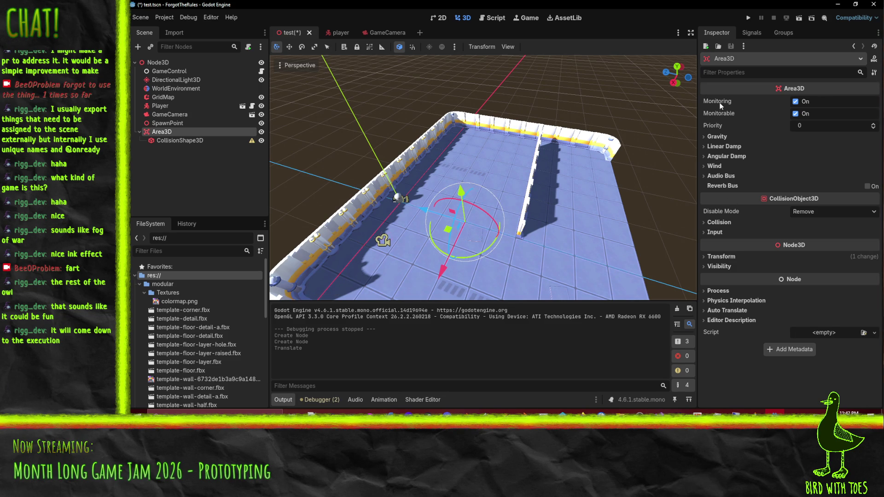
pyautogui.moveTo(721, 116)
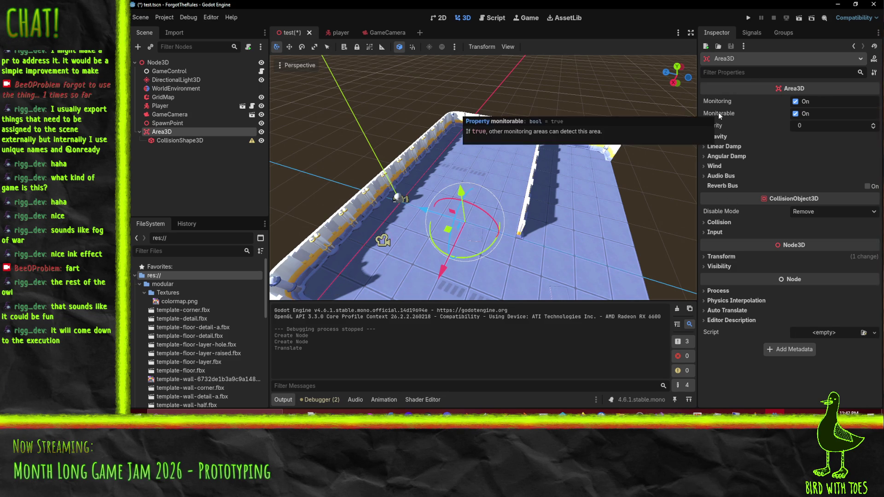
pyautogui.click(795, 114)
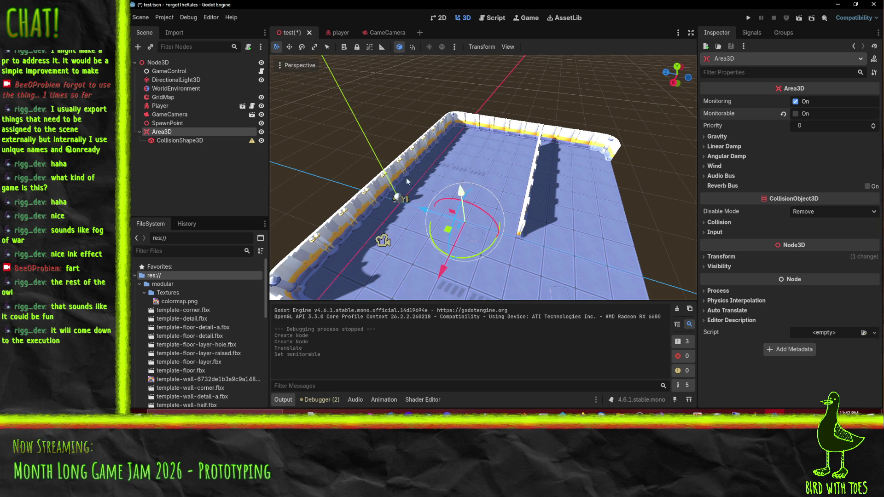
pyautogui.click(194, 141)
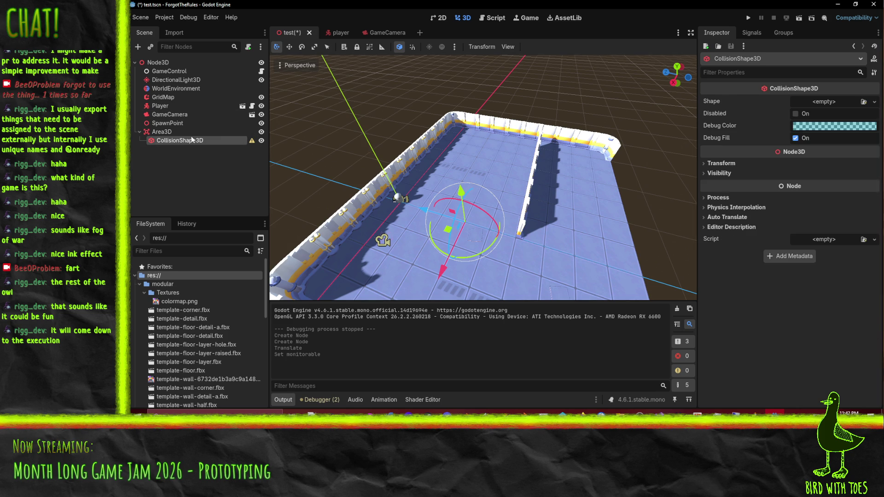
# Set the CollisionShape3D's Shape to a new BoxShape3D.
pyautogui.click(875, 101)
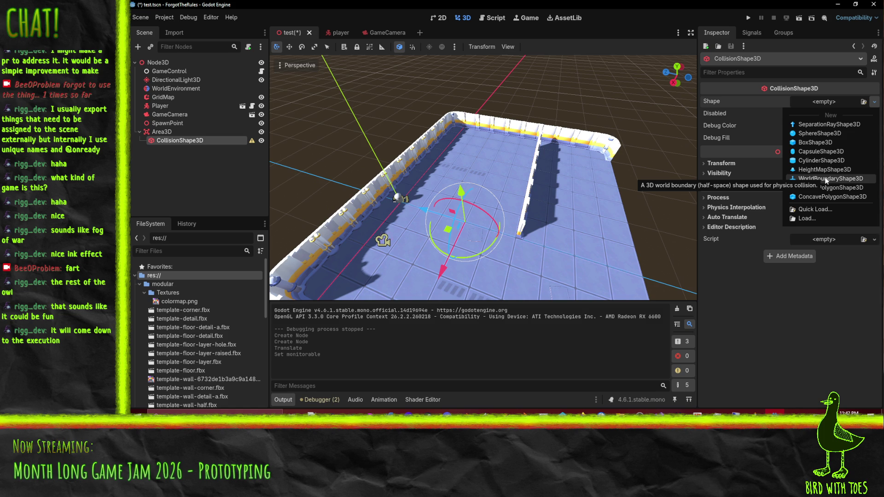
pyautogui.click(815, 142)
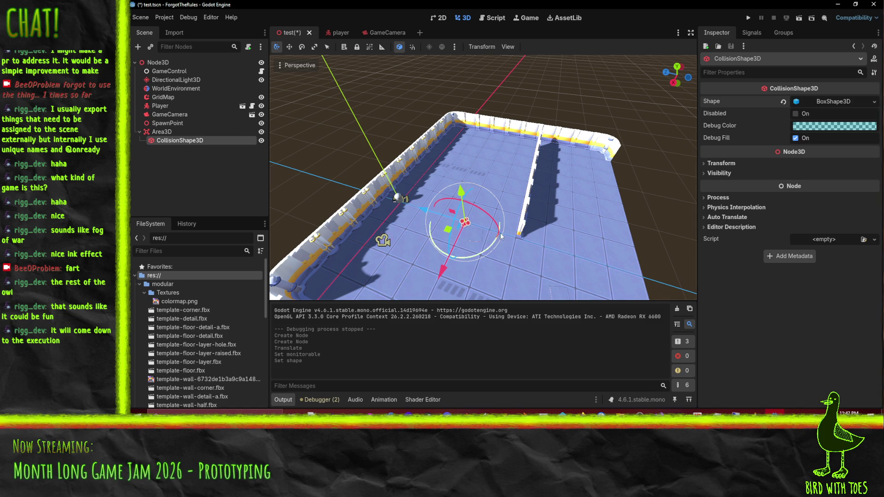
pyautogui.moveTo(468, 225)
pyautogui.mouseDown()
pyautogui.moveTo(400, 223)
pyautogui.moveTo(478, 218)
pyautogui.moveTo(491, 171)
pyautogui.moveTo(509, 190)
pyautogui.moveTo(591, 205)
pyautogui.moveTo(594, 180)
pyautogui.moveTo(534, 138)
pyautogui.mouseUp()
pyautogui.scroll(3, 434, 224)
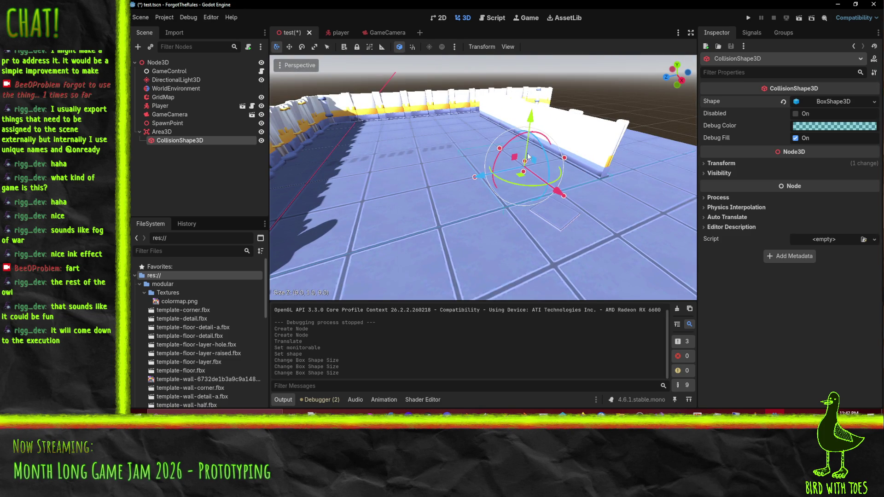
# Drag the box gizmo to raise it and size it to about 7.9 × 1.0 × 8.7 m.
pyautogui.moveTo(532, 123); pyautogui.dragTo(530, 108)
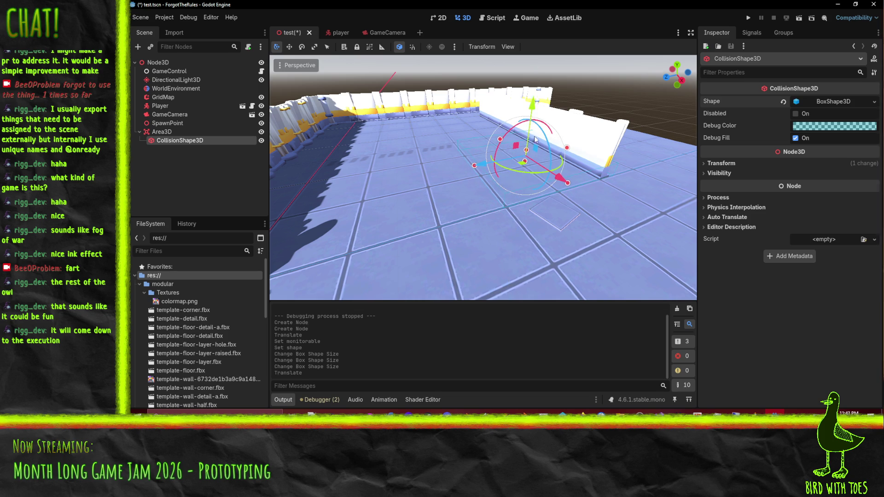
pyautogui.scroll(5, 478, 183)
pyautogui.moveTo(479, 182); pyautogui.dragTo(487, 185)
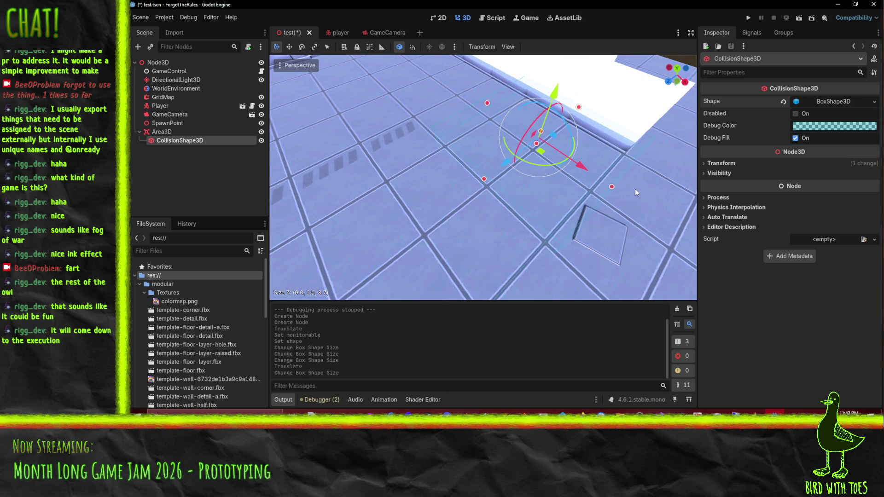
pyautogui.moveTo(612, 186); pyautogui.dragTo(603, 181)
pyautogui.moveTo(596, 177); pyautogui.dragTo(561, 152)
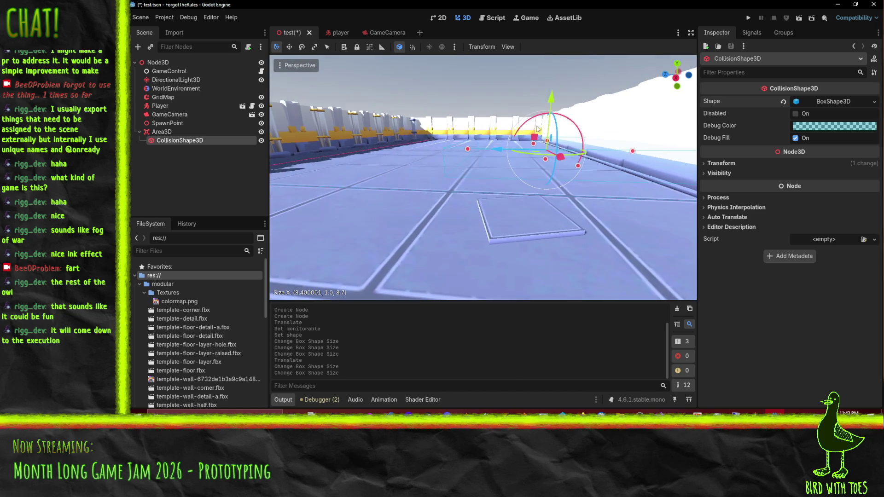
pyautogui.moveTo(551, 100); pyautogui.dragTo(554, 113)
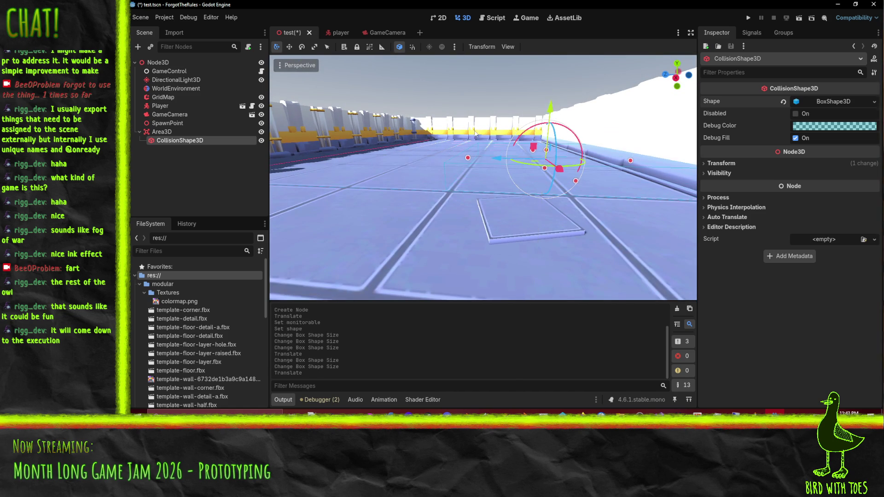
pyautogui.scroll(3, 582, 162)
pyautogui.moveTo(582, 163)
pyautogui.mouseDown()
pyautogui.moveTo(505, 206)
pyautogui.moveTo(461, 160)
pyautogui.mouseUp()
# Set the BoxShape3D size X and Z to 8, giving an 8 × 1 × 8 m box.
pyautogui.click(823, 101)
pyautogui.click(732, 124)
pyautogui.write('8')
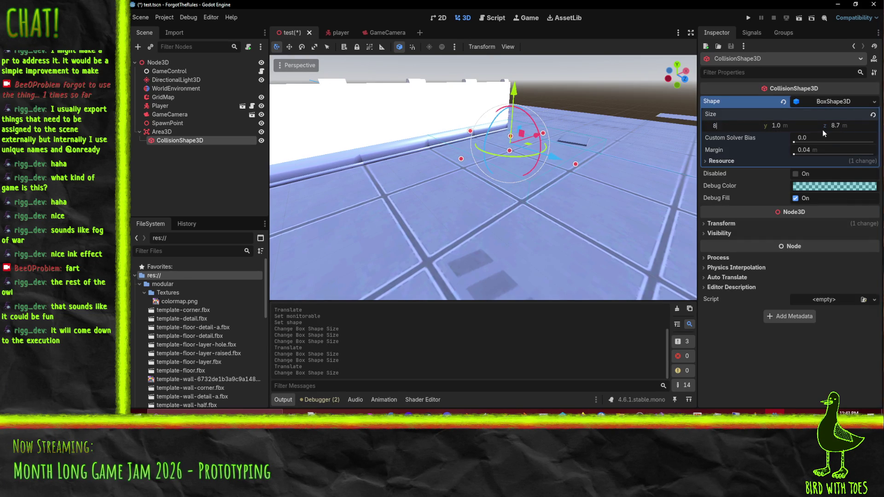
pyautogui.click(834, 125)
pyautogui.write('8')
pyautogui.press('Return')
pyautogui.moveTo(575, 161)
pyautogui.mouseDown()
pyautogui.moveTo(480, 203)
pyautogui.moveTo(539, 198)
pyautogui.moveTo(470, 137)
pyautogui.moveTo(418, 135)
pyautogui.moveTo(425, 157)
pyautogui.moveTo(460, 147)
pyautogui.mouseUp()
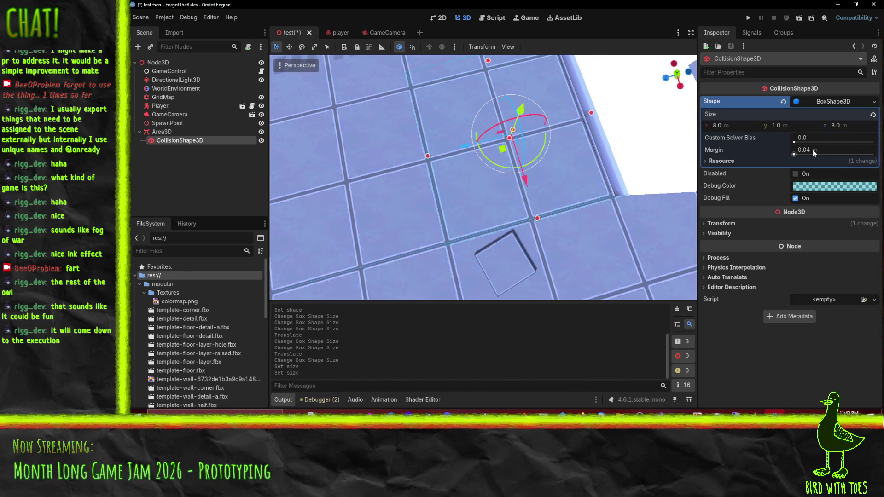
# Set the CollisionShape3D position to X -4.0 and Z -4.0, keeping Y 0.5.
pyautogui.click(723, 223)
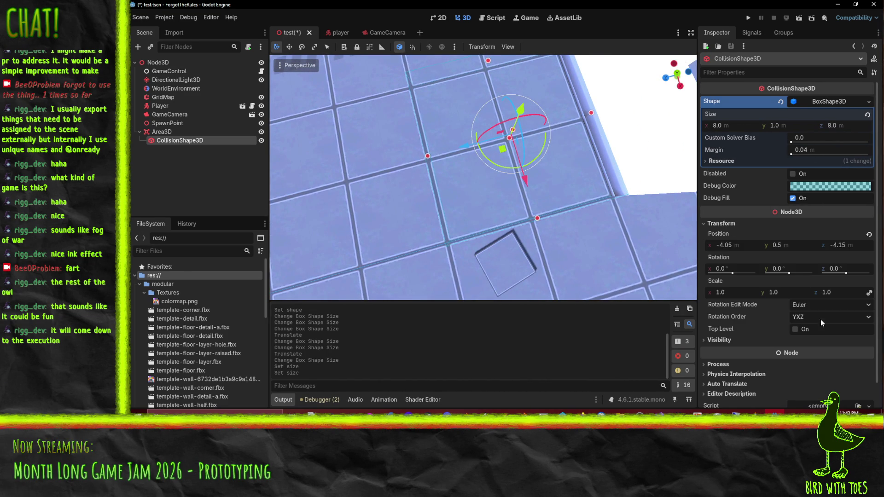
pyautogui.click(736, 245)
pyautogui.write('-4.0')
pyautogui.click(831, 245)
pyautogui.write('-4.1')
pyautogui.press('BackSpace')
pyautogui.write('0')
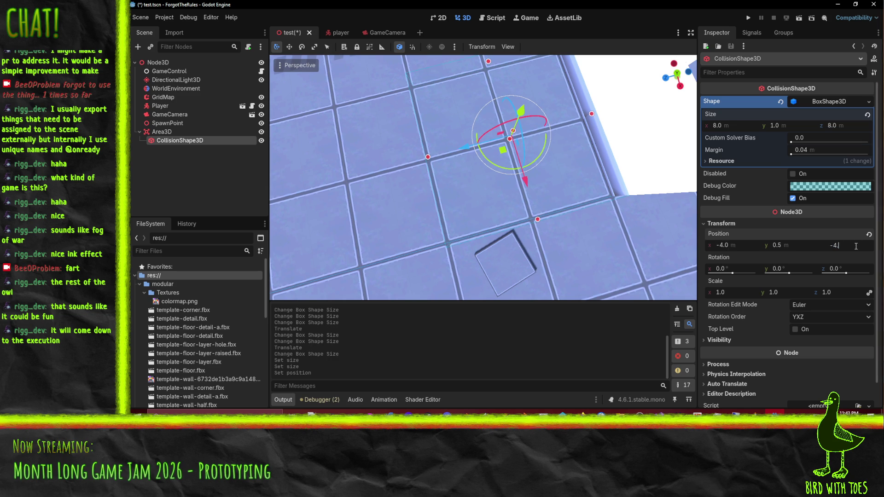
pyautogui.press('Return')
pyautogui.scroll(-5, 523, 145)
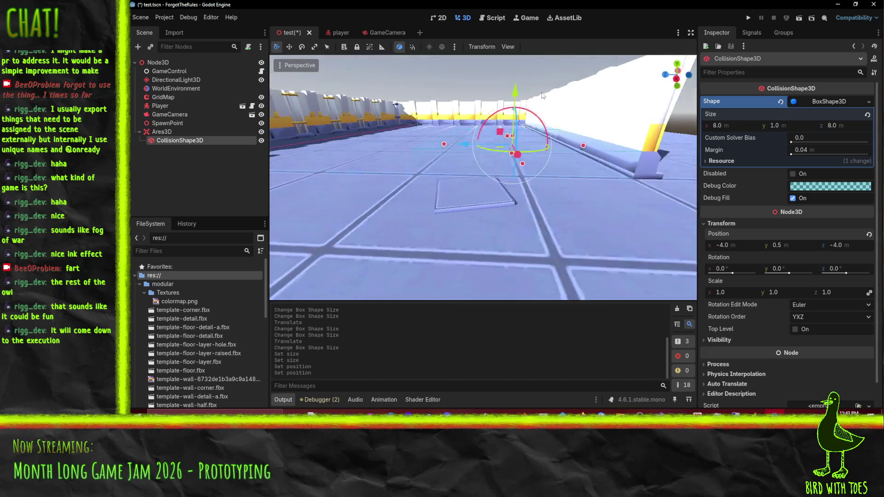
pyautogui.scroll(5, 506, 184)
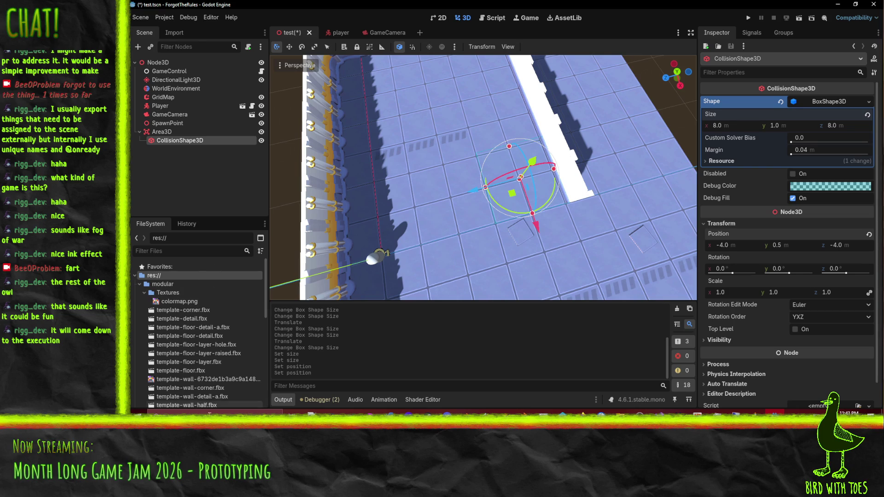
# Select the GridMap, pick the template-floor2 tile from modular.tres, and zoom out over the level.
pyautogui.click(177, 97)
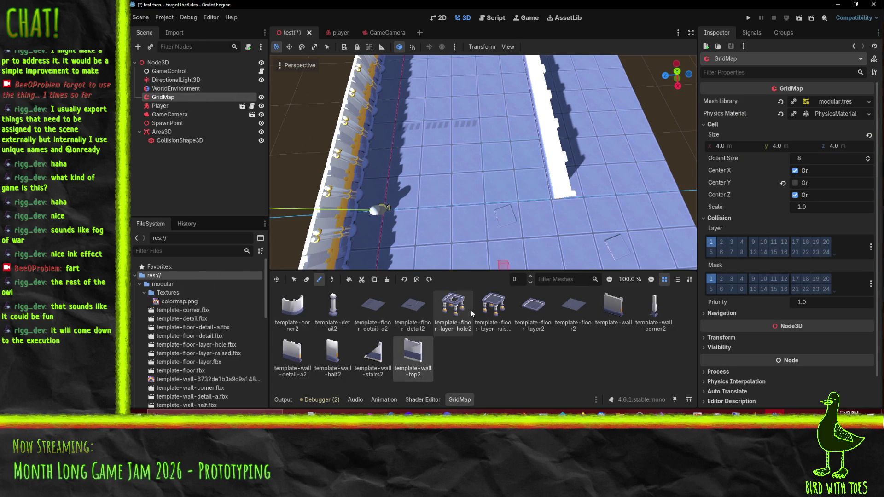
pyautogui.click(375, 310)
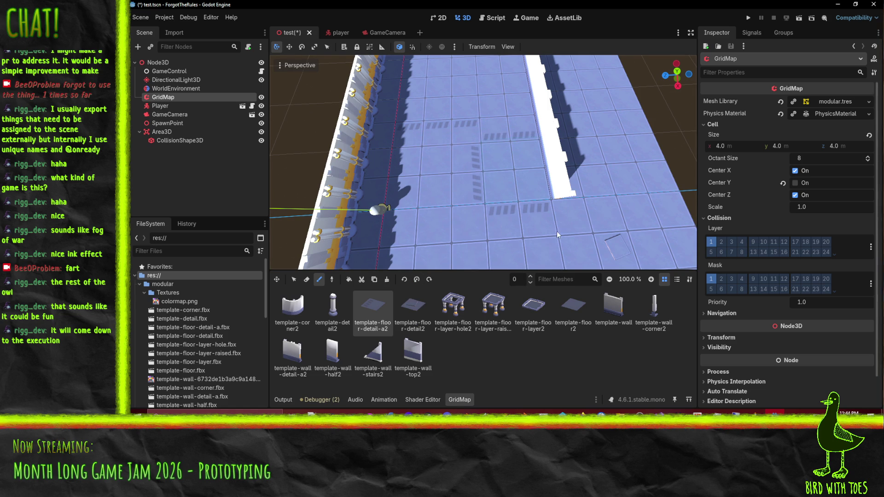
pyautogui.click(573, 306)
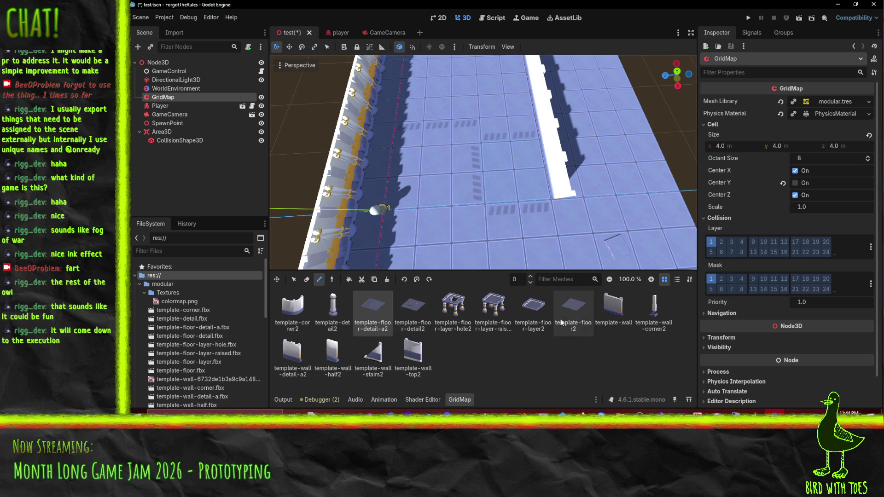
pyautogui.moveTo(468, 208)
pyautogui.mouseDown()
pyautogui.moveTo(426, 140)
pyautogui.moveTo(446, 165)
pyautogui.moveTo(427, 196)
pyautogui.moveTo(451, 195)
pyautogui.moveTo(409, 168)
pyautogui.moveTo(466, 178)
pyautogui.moveTo(462, 194)
pyautogui.moveTo(484, 244)
pyautogui.mouseUp()
pyautogui.scroll(-3, 458, 195)
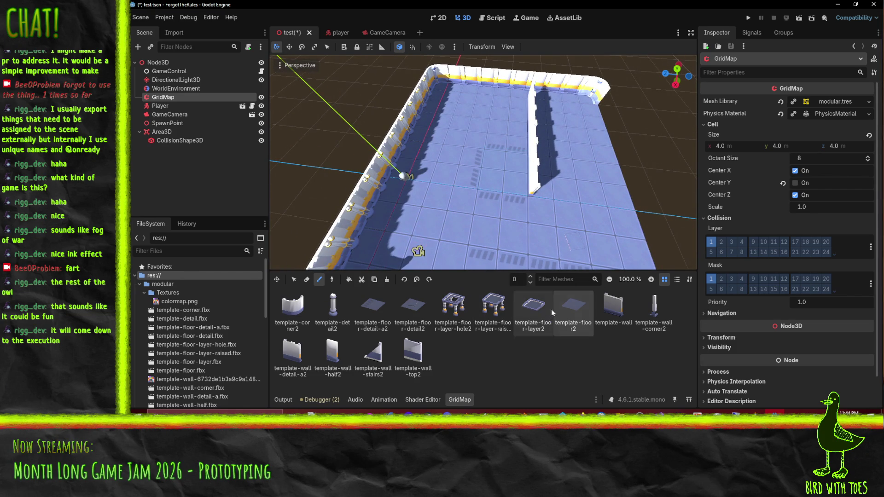
# Rename the Area3D node to NoLeftTurn.
pyautogui.doubleClick(147, 131)
pyautogui.click(219, 129)
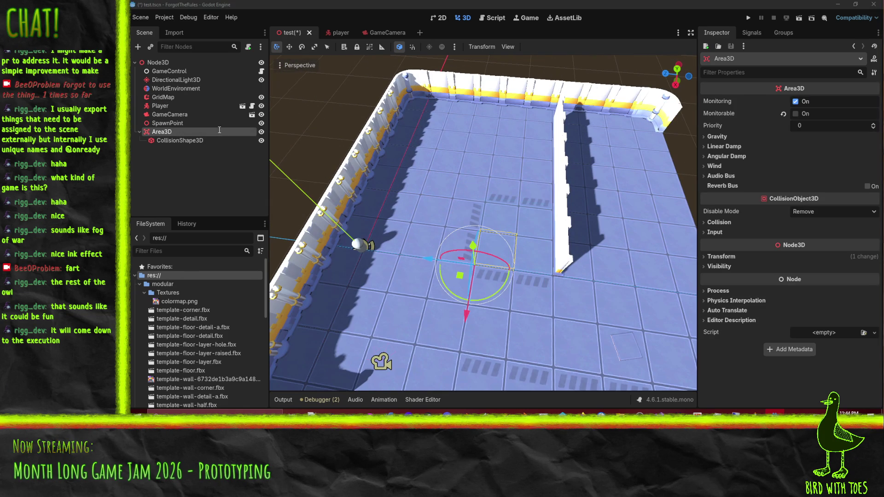
pyautogui.write('NoLeft')
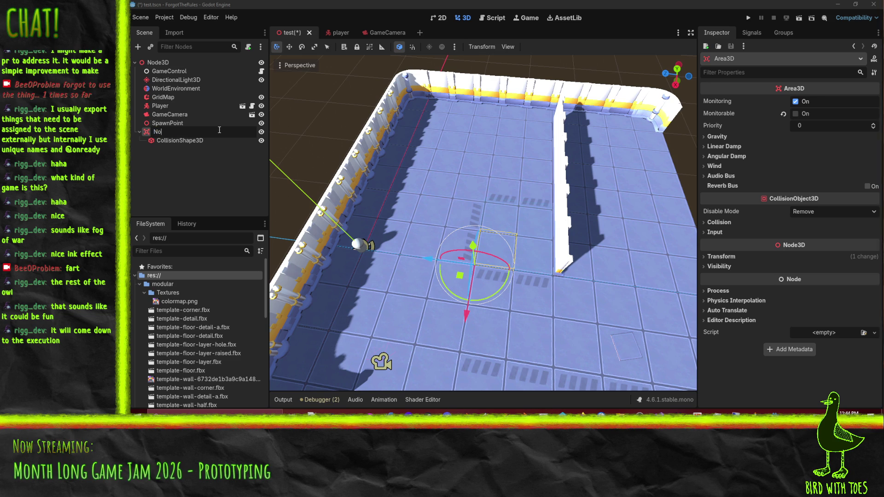
pyautogui.write('Turn')
pyautogui.press('Return')
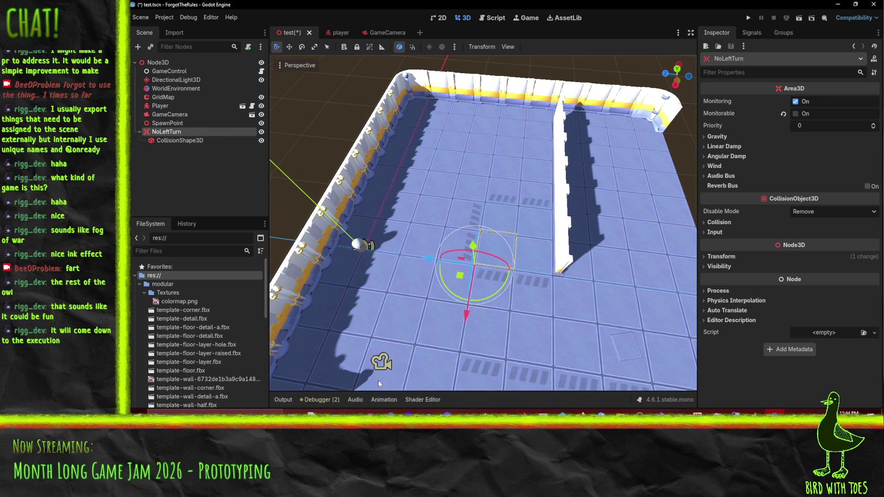
# Attach a new script res://restrict_move.gd to NoLeftTurn.
pyautogui.click(874, 332)
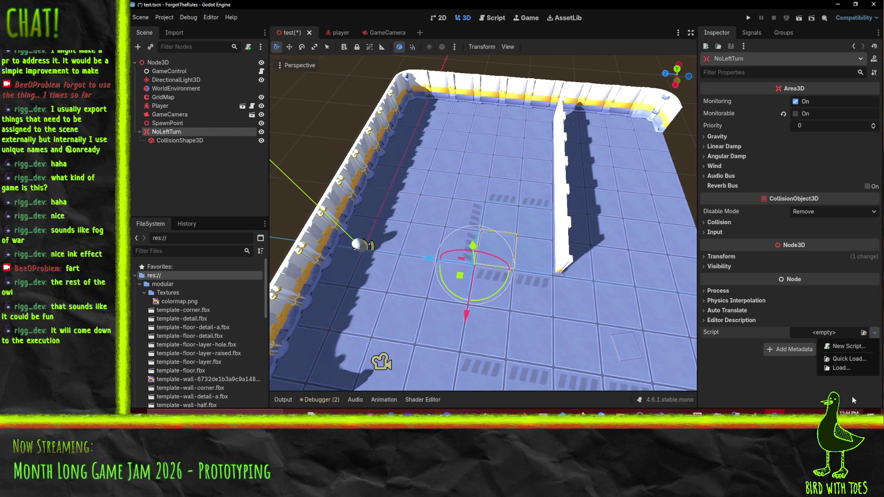
pyautogui.click(842, 345)
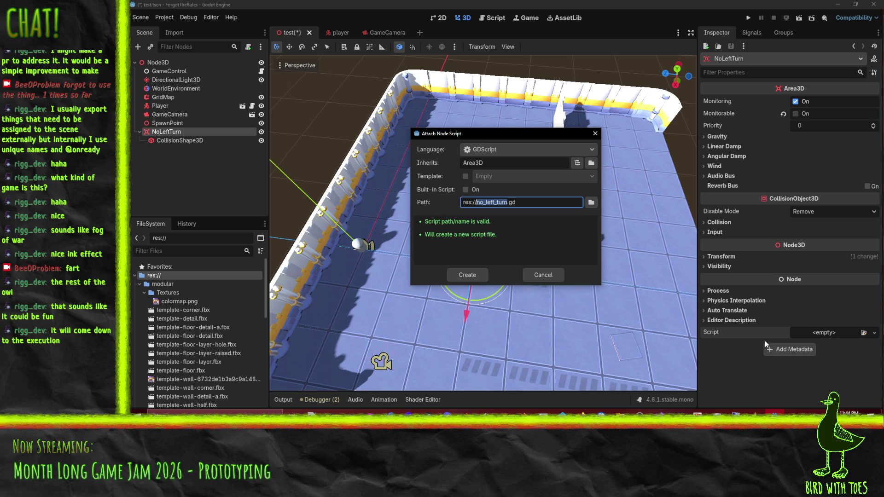
pyautogui.write('rest')
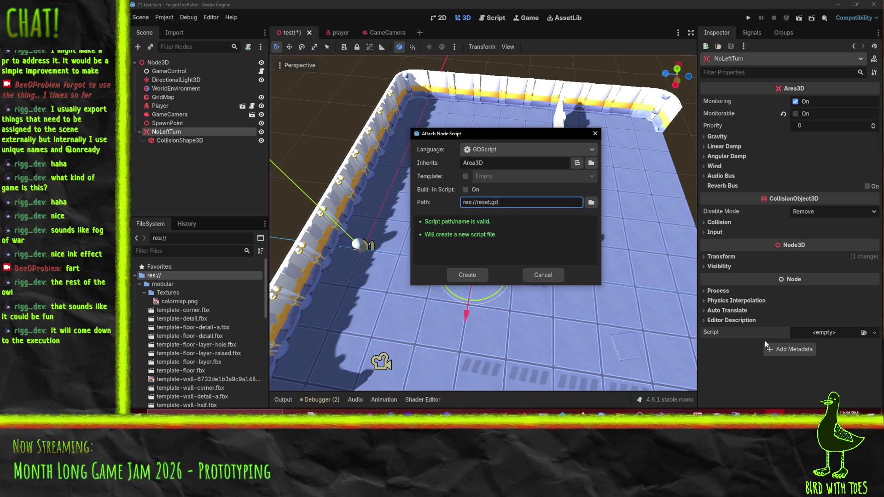
pyautogui.write('rict_')
pyautogui.write('move')
pyautogui.press('Return')
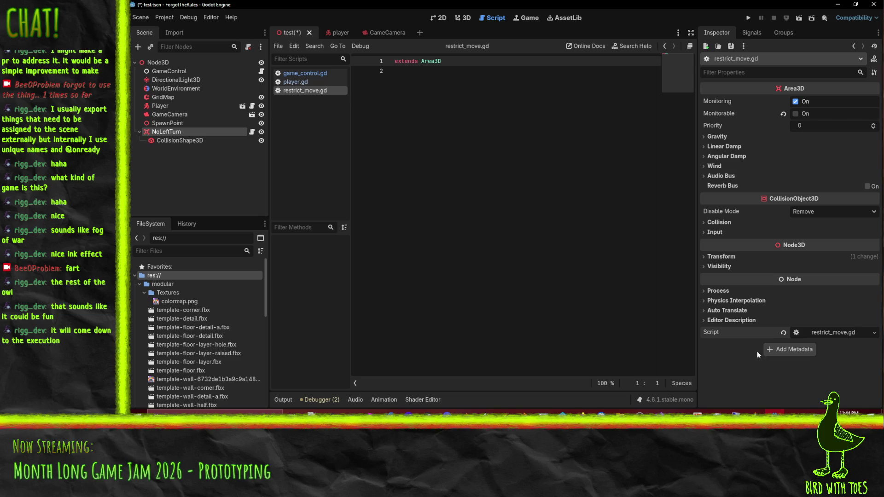
# Write an empty _body_entered(body) function containing just pass.
pyautogui.click(454, 151)
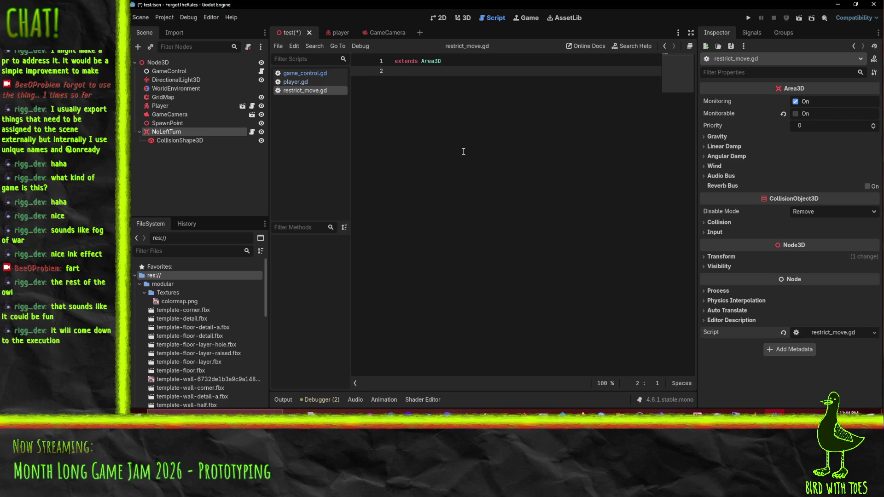
pyautogui.press('Return')
pyautogui.press('Return')
pyautogui.press('Up')
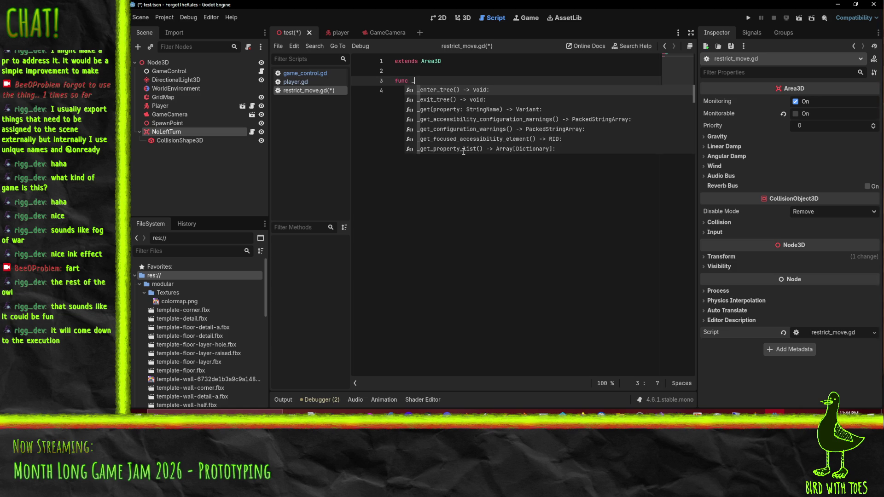
pyautogui.write('ent')
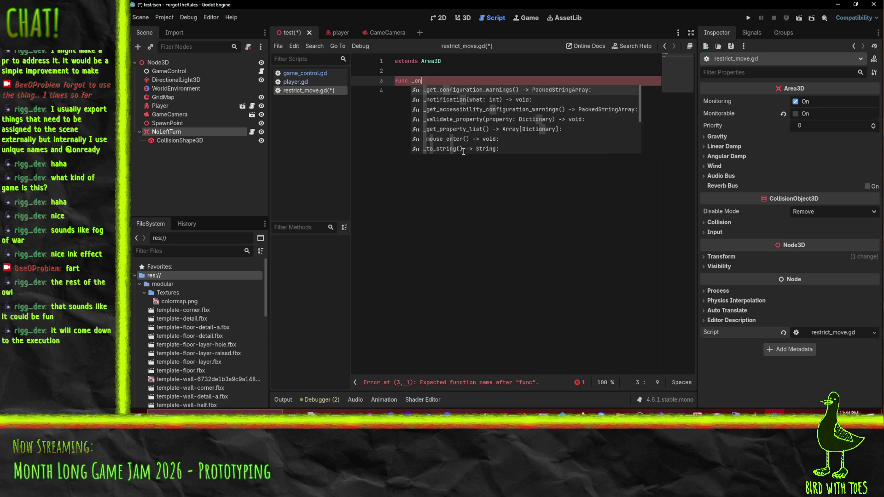
pyautogui.press('BackSpace')
pyautogui.press('BackSpace')
pyautogui.press('BackSpace')
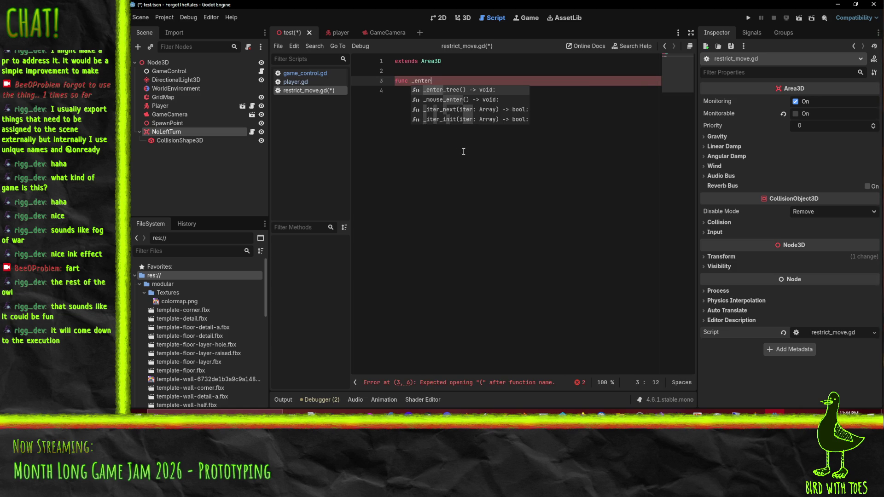
pyautogui.write('area_')
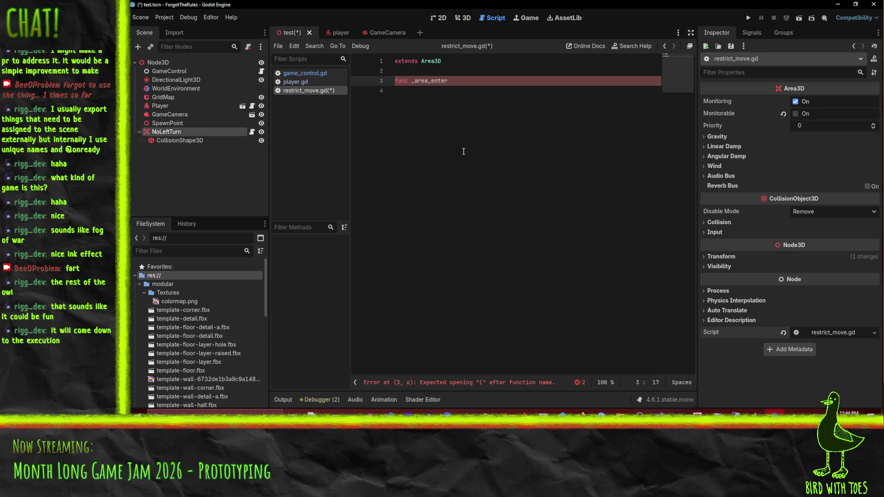
pyautogui.press('BackSpace')
pyautogui.press('BackSpace')
pyautogui.press('BackSpace')
pyautogui.write('di')
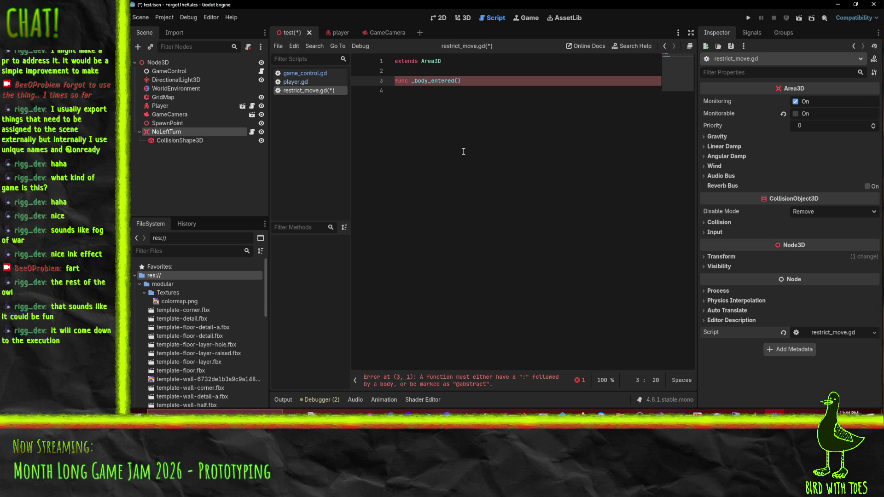
pyautogui.write('ody)')
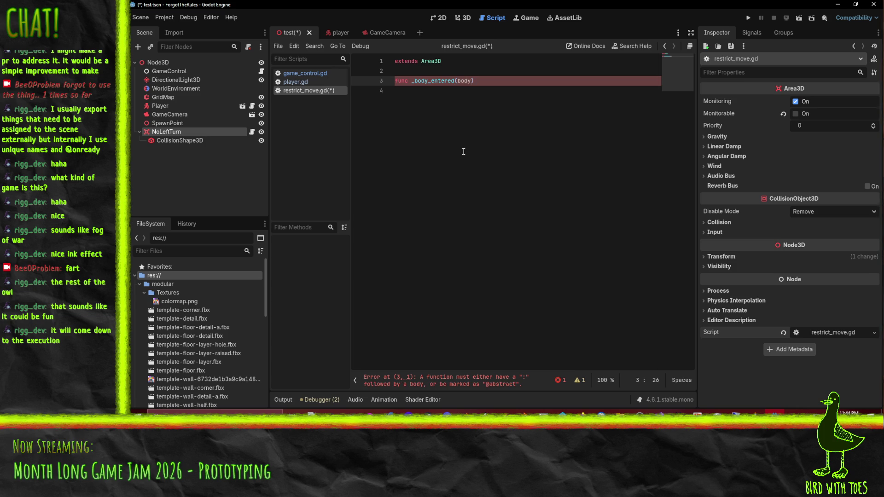
pyautogui.press('Return')
pyautogui.write('pass')
pyautogui.press('Return')
pyautogui.press('Return')
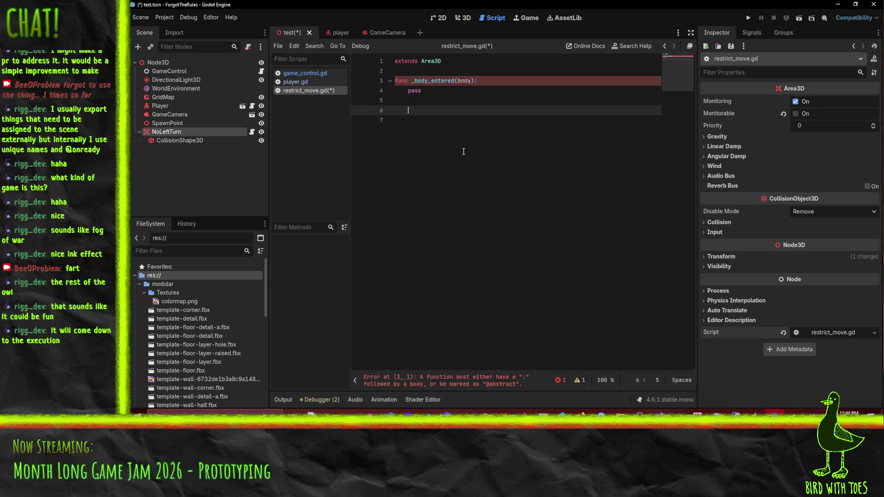
# Add an empty _body_exited(body) function with pass and tidy the blank lines.
pyautogui.write('func _body_exited')
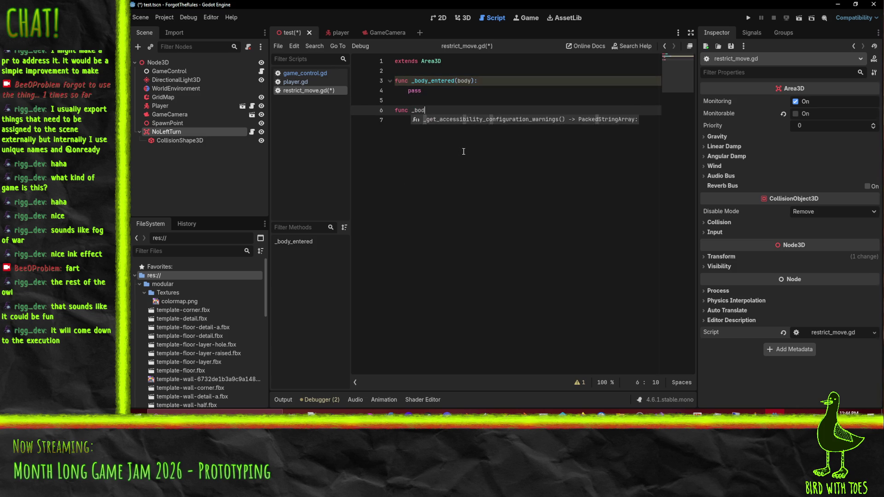
pyautogui.write('(body):')
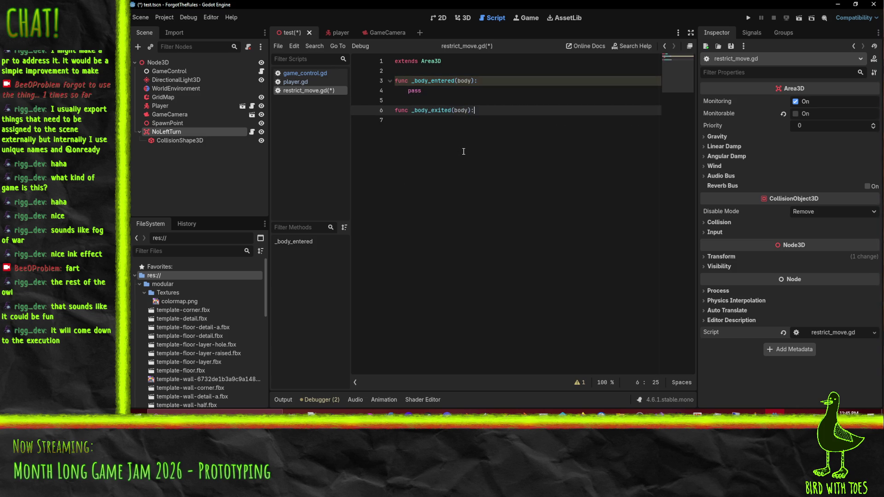
pyautogui.press('Return')
pyautogui.write('ss')
pyautogui.press('Return')
pyautogui.press('Return')
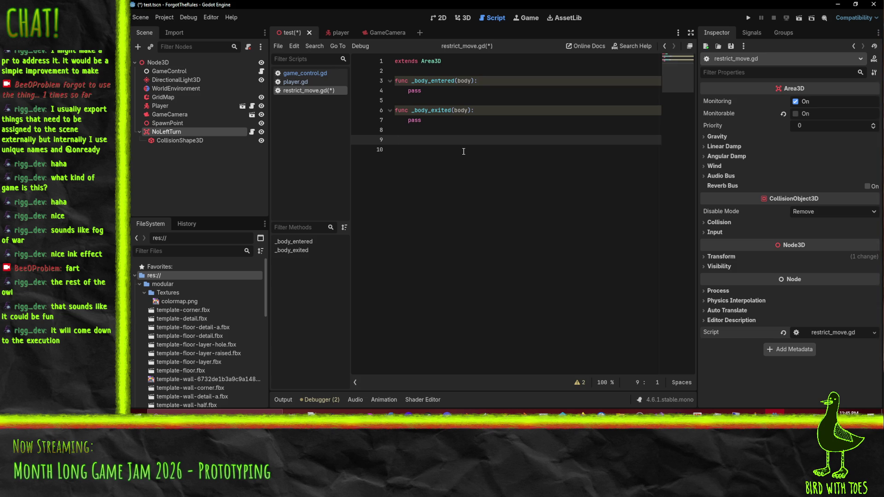
pyautogui.press('BackSpace')
pyautogui.press('BackSpace')
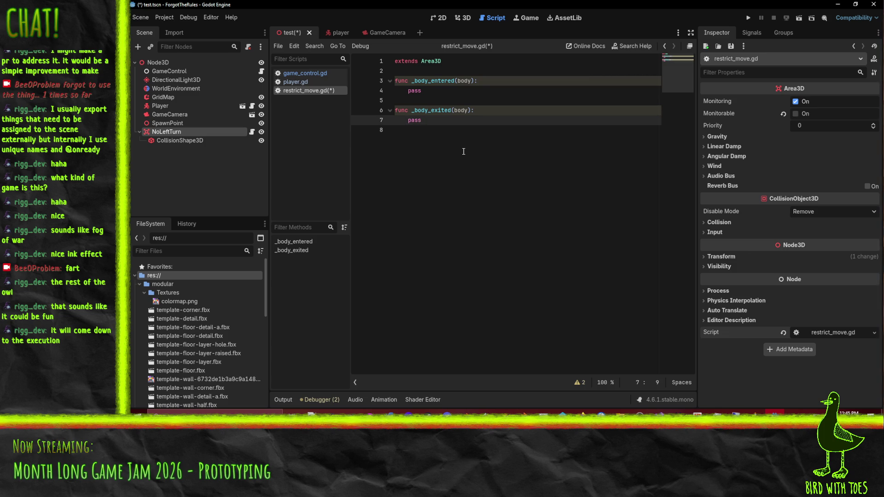
pyautogui.press('Up')
pyautogui.press('Up')
pyautogui.press('Up')
pyautogui.press('Return')
pyautogui.press('Return')
pyautogui.press('Up')
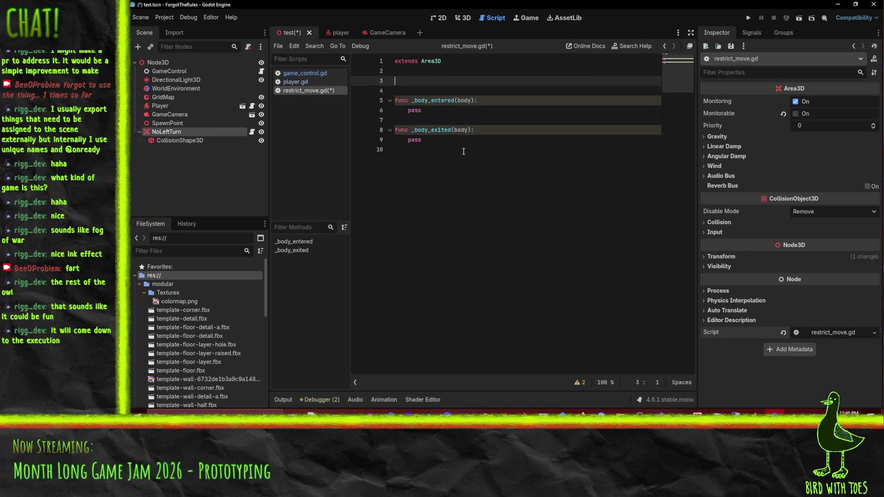
pyautogui.write('ex')
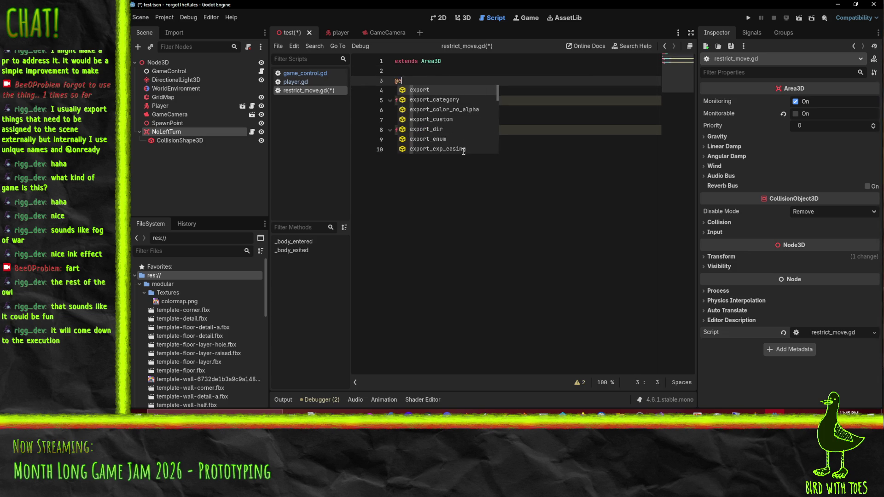
pyautogui.write('port')
pyautogui.press('Escape')
pyautogui.press('Return')
pyautogui.write('de')
pyautogui.write('player')
pyautogui.write('r')
pyautogui.press('Down')
pyautogui.press('Down')
pyautogui.press('Down')
pyautogui.press('Up')
pyautogui.press('Up')
pyautogui.press('Up')
pyautogui.press('Home')
pyautogui.press('Delete')
pyautogui.press('Delete')
pyautogui.press('Delete')
pyautogui.write('var')
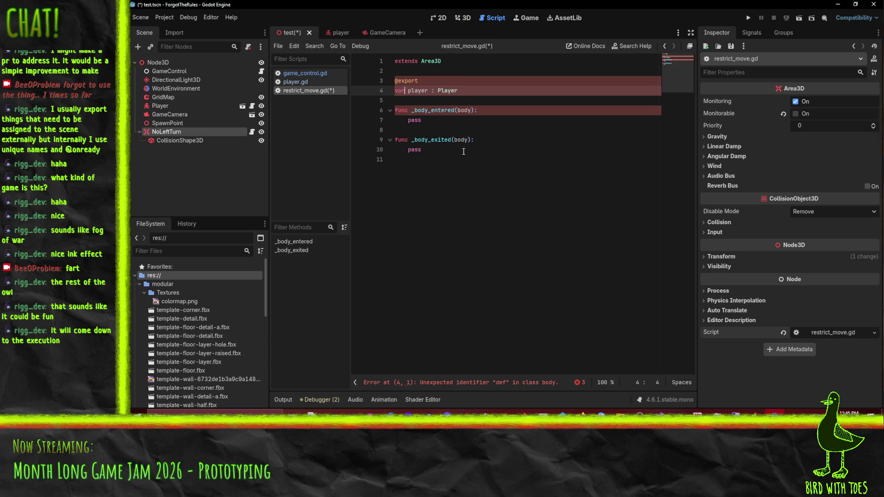
pyautogui.press('Down')
pyautogui.press('Down')
pyautogui.press('Down')
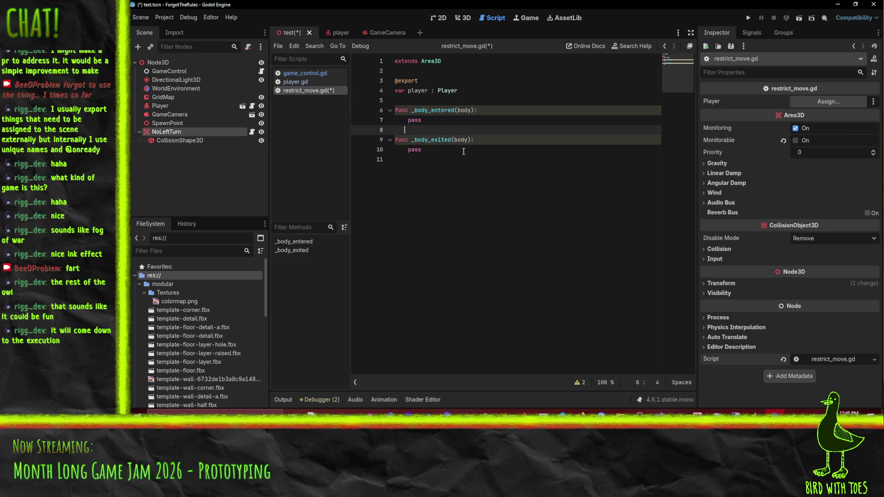
# In _body_entered, replace pass with 'if body == player: player_inside = true'.
pyautogui.click(423, 125)
pyautogui.doubleClick(415, 120)
pyautogui.write('if body == player:')
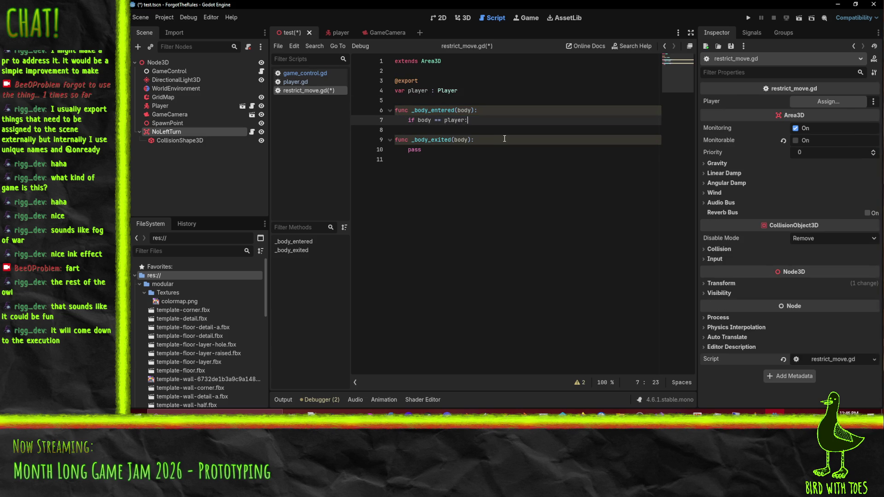
pyautogui.press('Return')
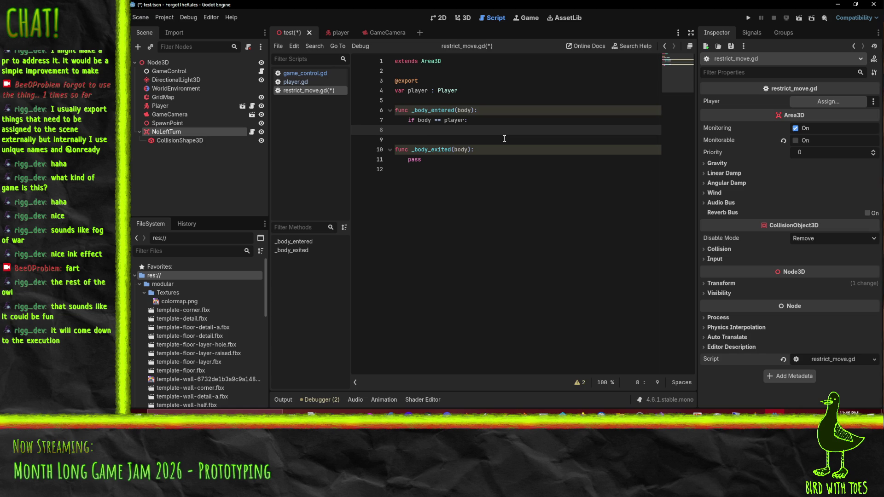
pyautogui.write('player_inxs')
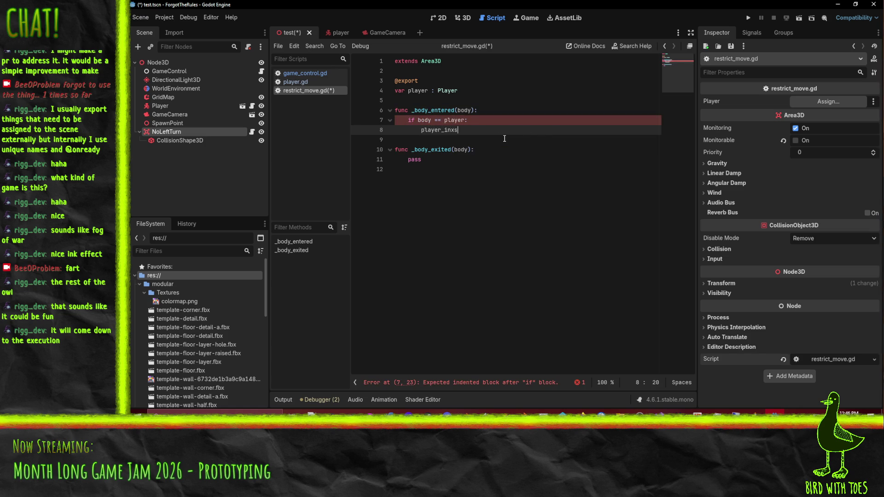
pyautogui.press('BackSpace')
pyautogui.press('BackSpace')
pyautogui.press('BackSpace')
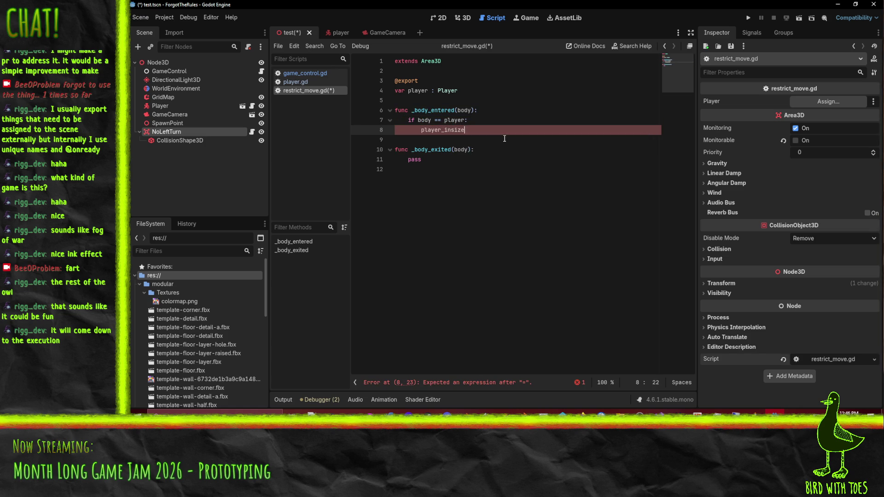
pyautogui.hotkey('shift', 'Home')
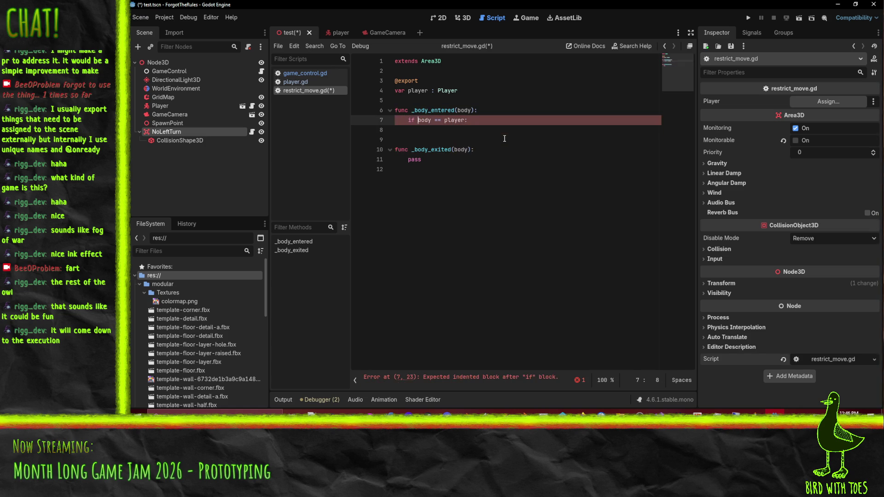
pyautogui.press('End')
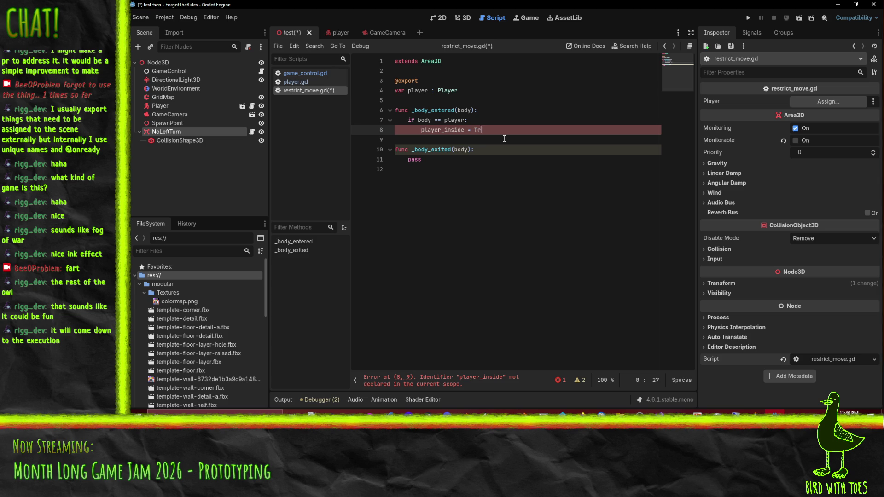
pyautogui.write('ue')
pyautogui.press('Return')
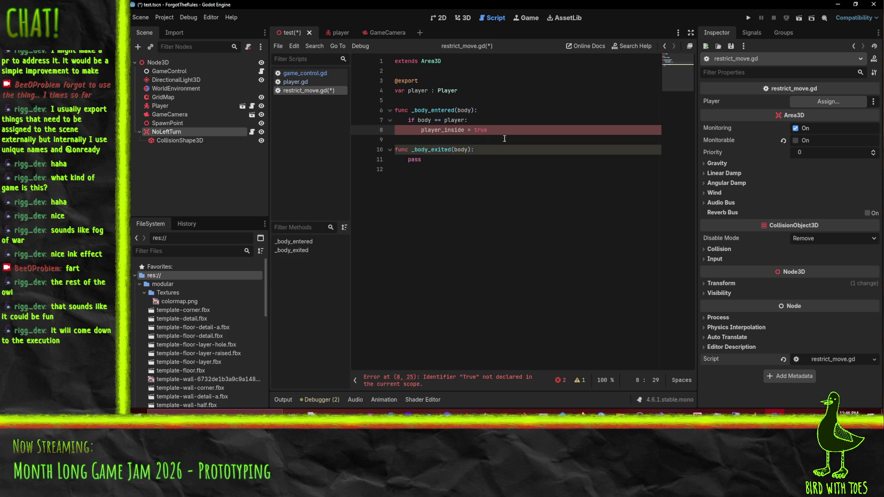
# In _body_exited, replace pass with 'if body == player: player_inside = false'.
pyautogui.press('Down')
pyautogui.press('Down')
pyautogui.press('Down')
pyautogui.hotkey('shift', 'Home')
pyautogui.write('if bod')
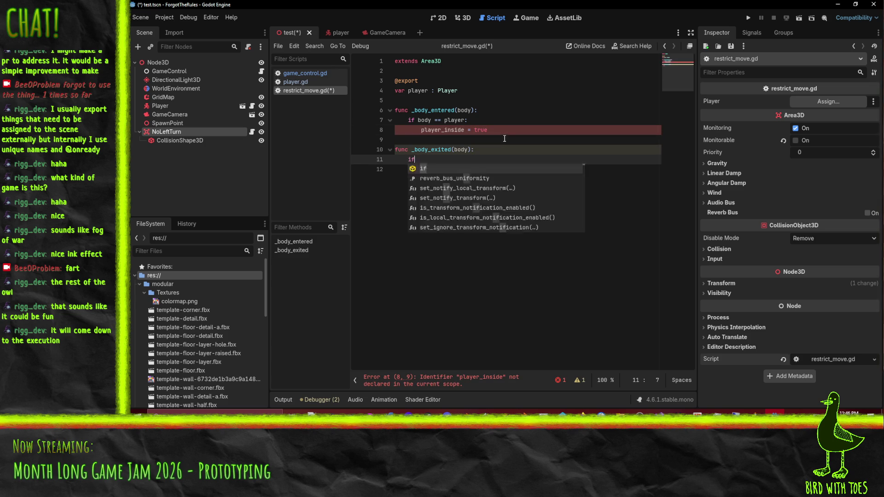
pyautogui.write('y == player:')
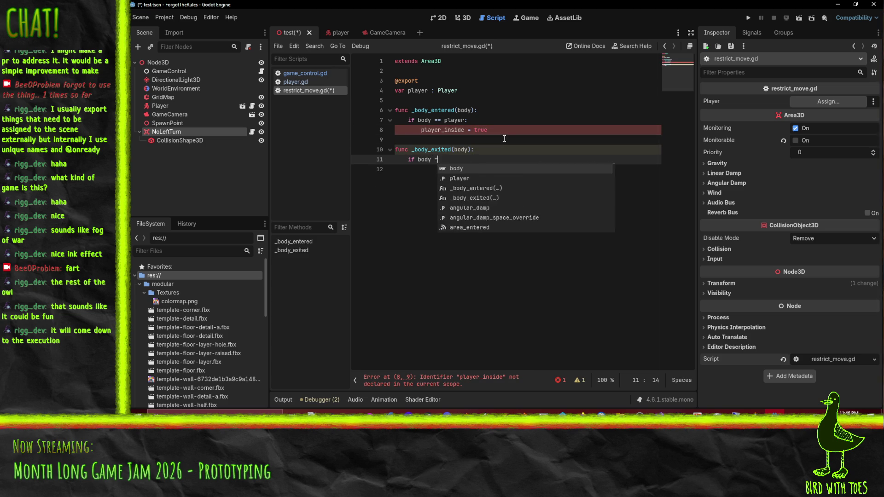
pyautogui.press('Return')
pyautogui.write('player_in')
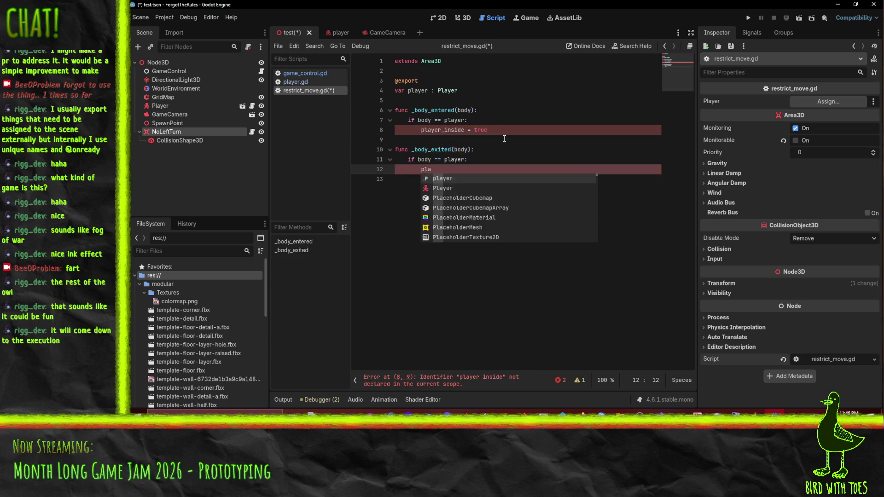
pyautogui.write('size = false')
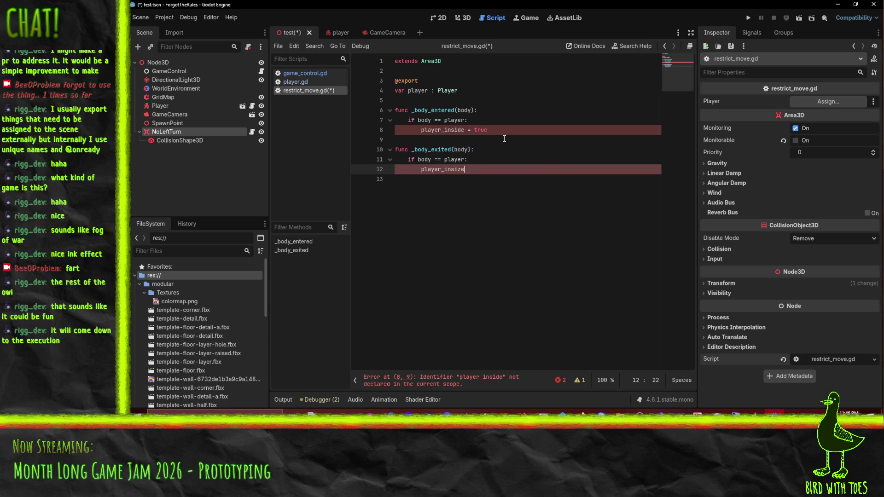
pyautogui.press('Left')
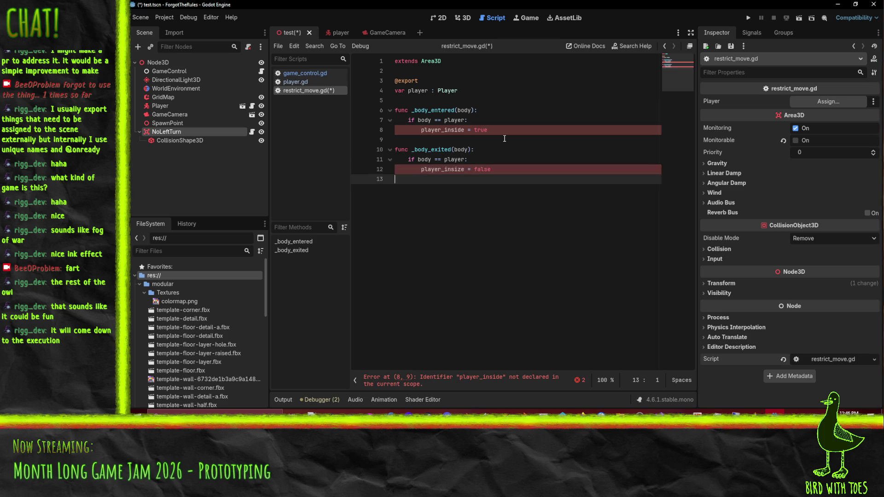
pyautogui.write('d')
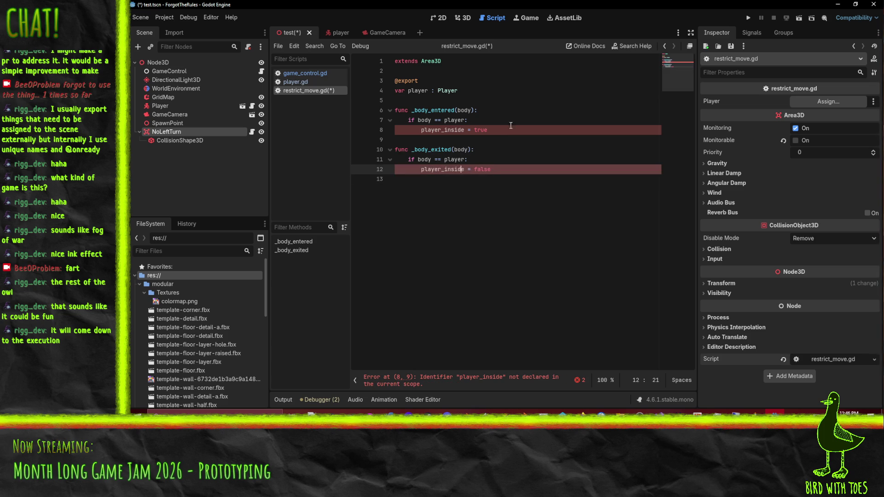
pyautogui.press('Up')
pyautogui.press('Up')
pyautogui.press('Up')
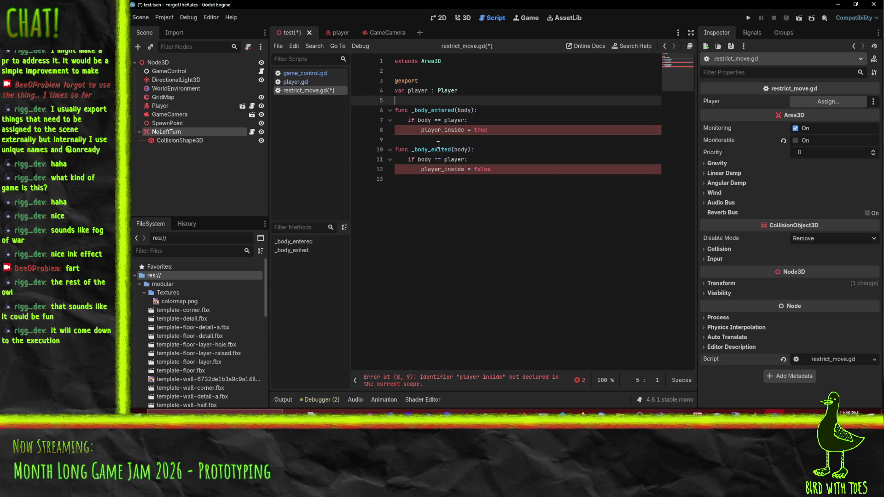
# Rename player_inside to playerInside in both body handlers.
pyautogui.hotkey('shift', 'Right')
pyautogui.write('I')
pyautogui.press('Escape')
pyautogui.press('Down')
pyautogui.press('Down')
pyautogui.press('Down')
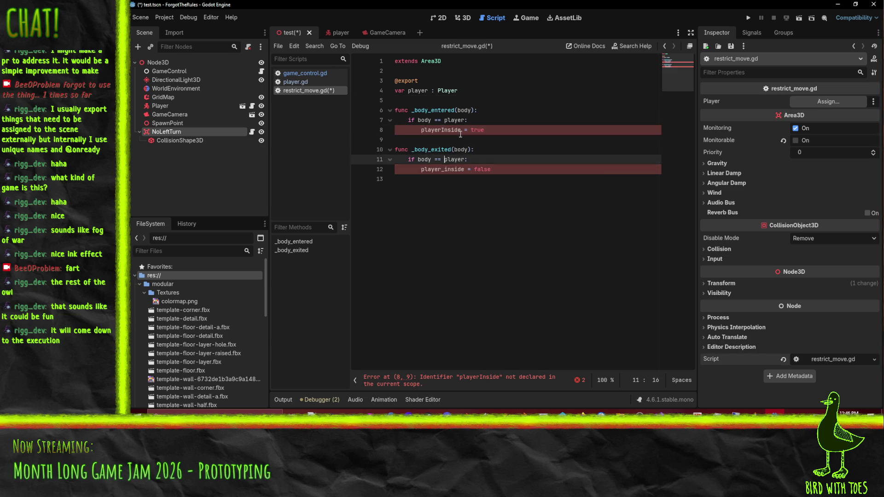
pyautogui.press('End')
pyautogui.press('Left')
pyautogui.press('Left')
pyautogui.press('Left')
pyautogui.press('BackSpace')
pyautogui.press('Delete')
pyautogui.write('I')
# Declare 'var playerInside : bool = false' below the exported player variable.
pyautogui.click(406, 93)
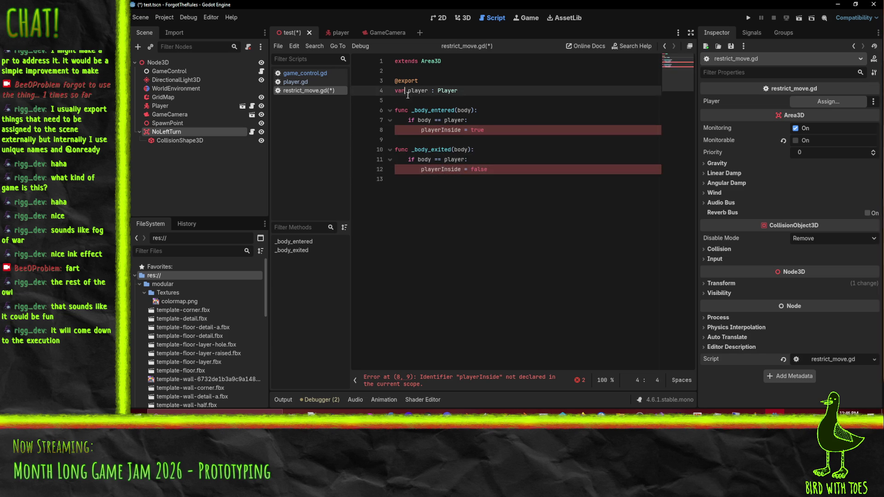
pyautogui.press('Down')
pyautogui.press('Return')
pyautogui.write('var player')
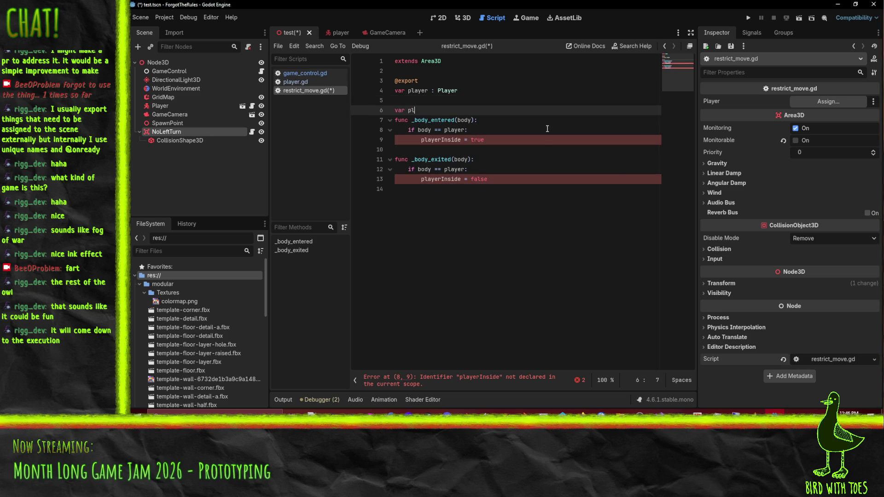
pyautogui.write('Inside ')
pyautogui.write(': bool = f')
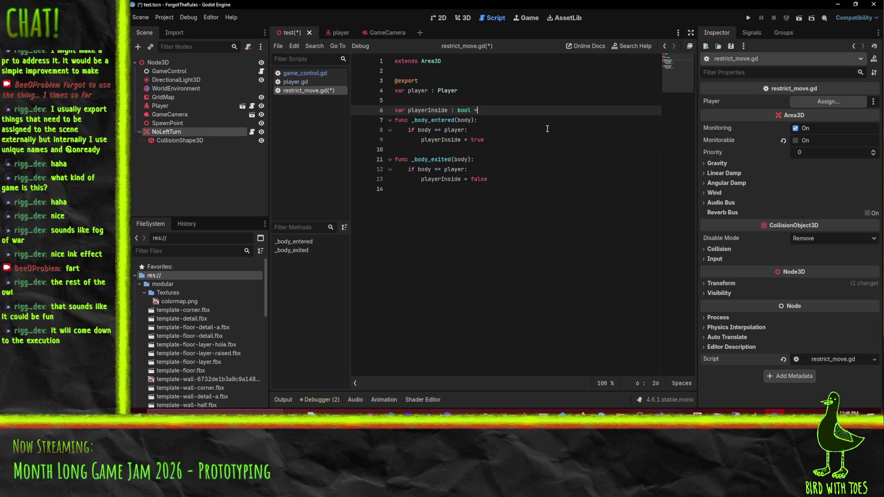
pyautogui.write('alse')
pyautogui.press('Return')
pyautogui.press('Down')
pyautogui.press('Down')
pyautogui.press('Down')
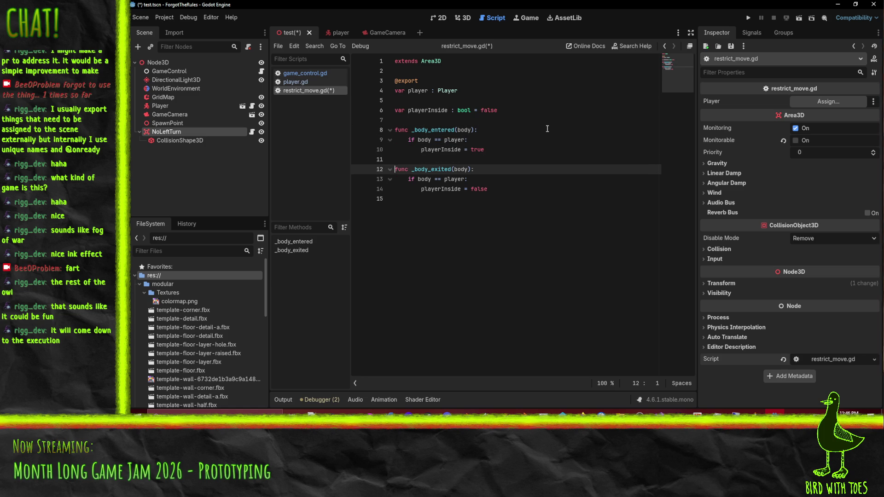
pyautogui.click(495, 244)
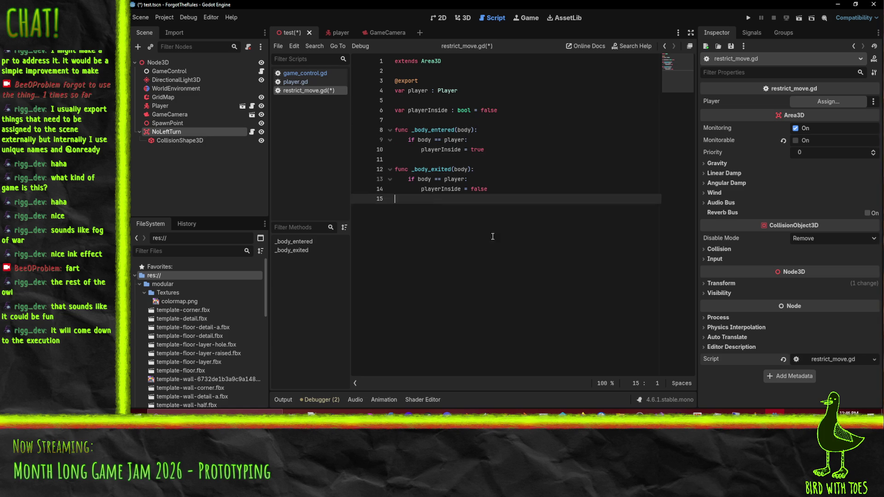
# Prefix all three playerInside references with an underscore, making _playerInside, and save with Ctrl+S.
pyautogui.click(423, 151)
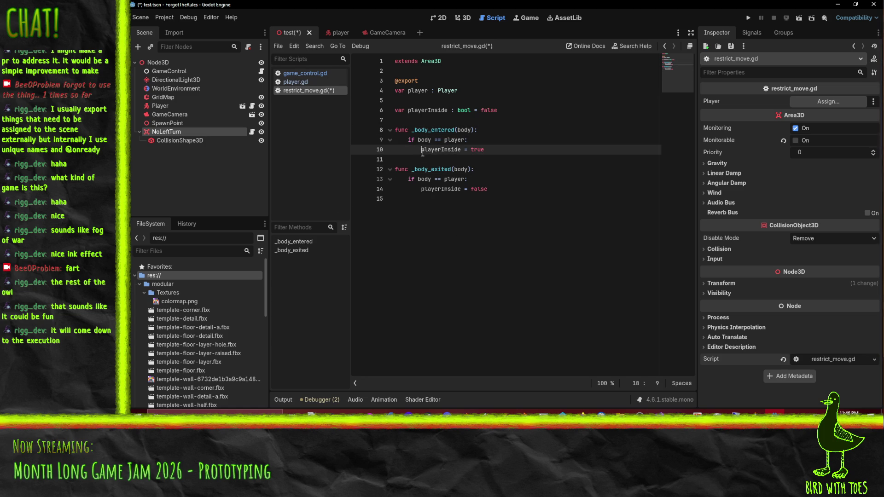
pyautogui.write('_')
pyautogui.press('Escape')
pyautogui.press('Down')
pyautogui.press('Down')
pyautogui.press('Down')
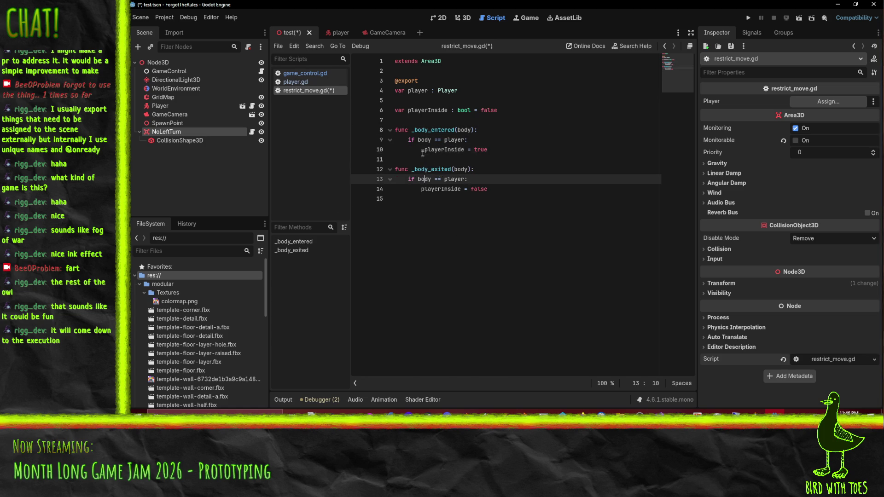
pyautogui.write('_')
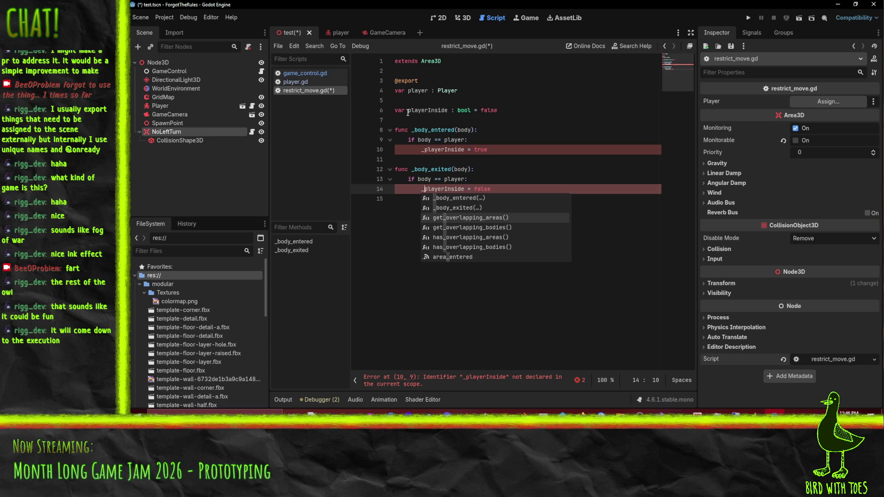
pyautogui.click(408, 110)
pyautogui.write('_')
pyautogui.click(408, 159)
pyautogui.hotkey('ctrl', 's')
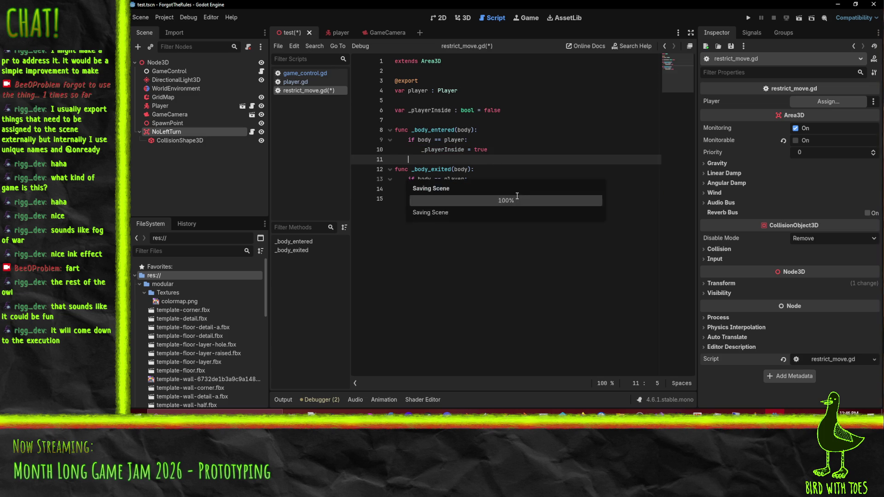
pyautogui.click(533, 139)
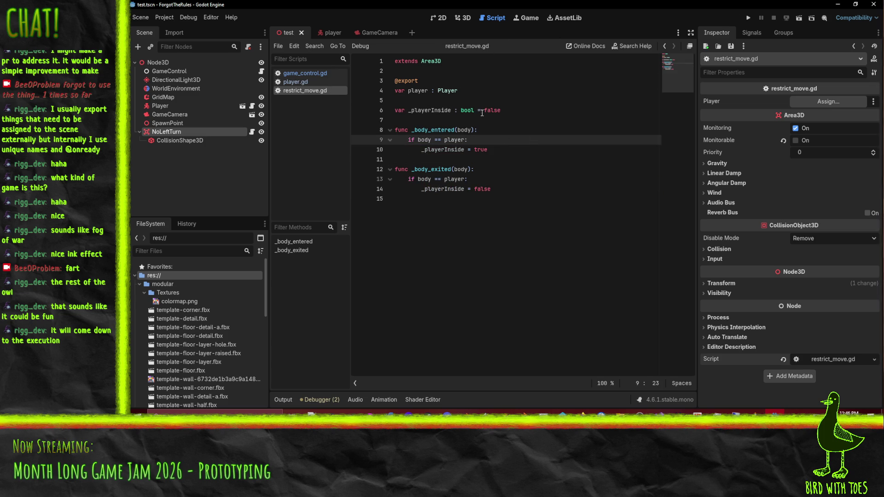
pyautogui.click(447, 209)
# Write func _process(delta : float) -> void: with a pass body at the script's end.
pyautogui.press('Return')
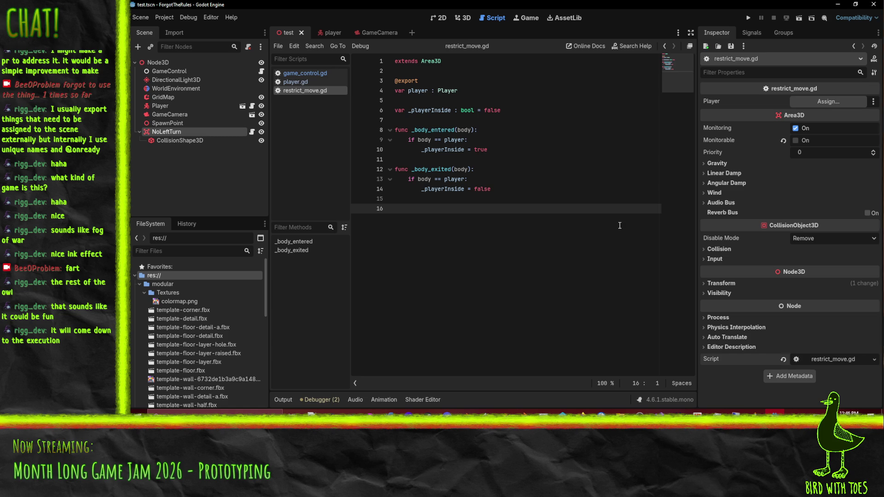
pyautogui.write('fuc')
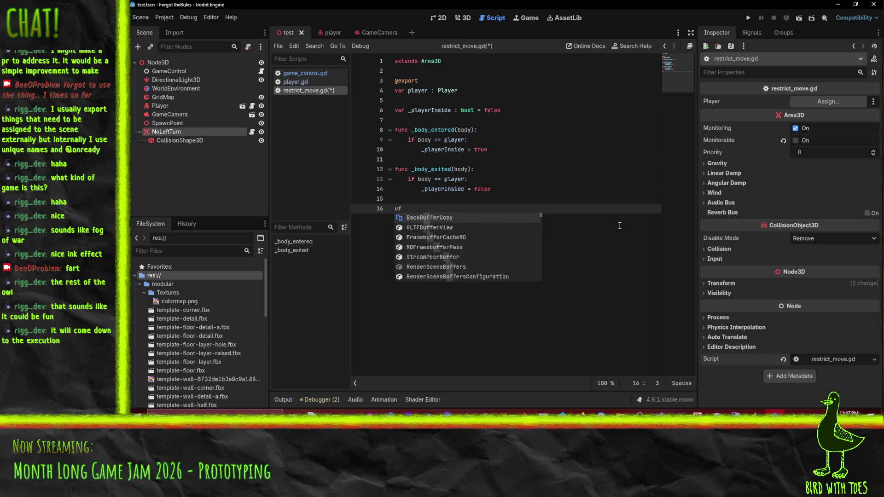
pyautogui.press('BackSpace')
pyautogui.write('nc _proce')
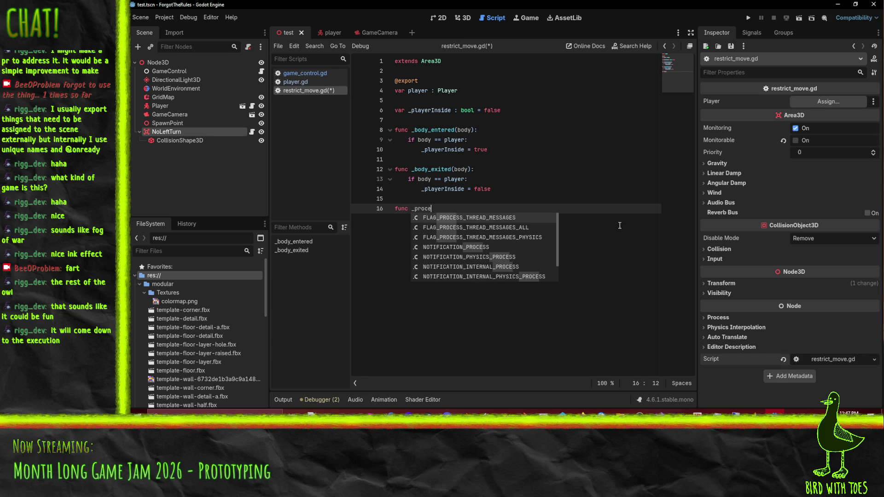
pyautogui.press('Return')
pyautogui.hotkey('ctrl', 'BackSpace')
pyautogui.write('_process()')
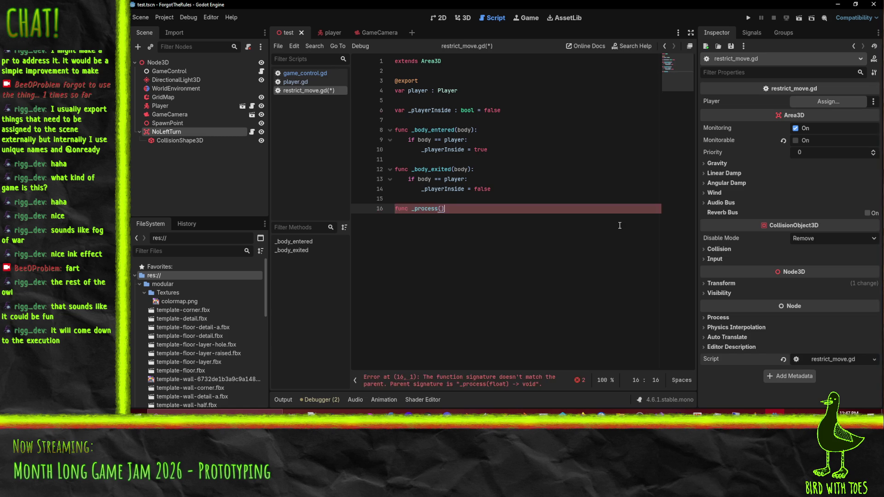
pyautogui.write(' void -')
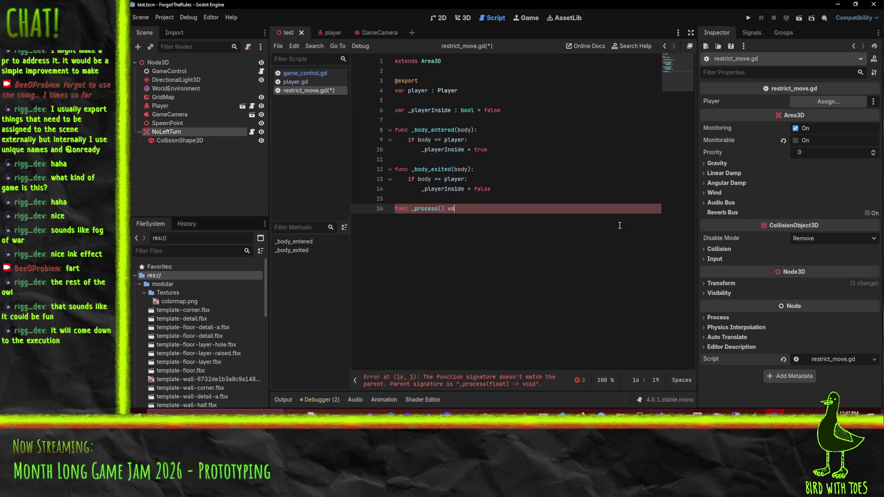
pyautogui.write('>')
pyautogui.press('BackSpace')
pyautogui.press('BackSpace')
pyautogui.press('BackSpace')
pyautogui.write(':')
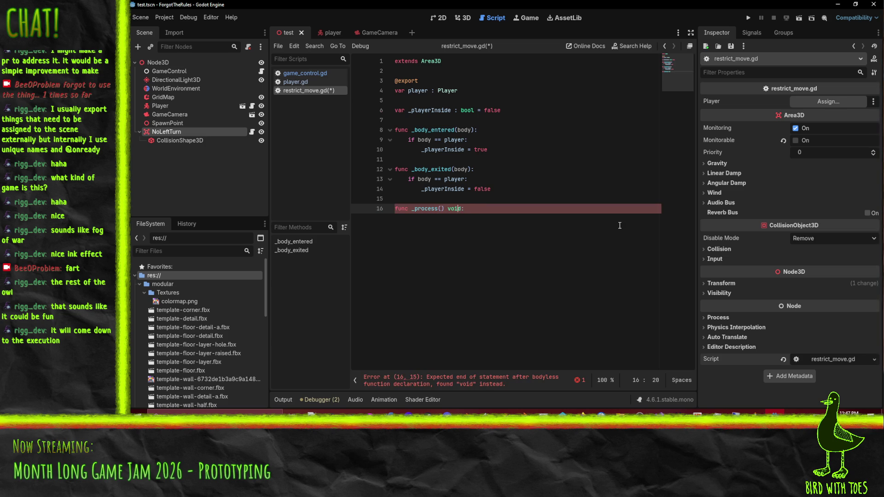
pyautogui.write('->')
pyautogui.press('Left')
pyautogui.press('Left')
pyautogui.press('Left')
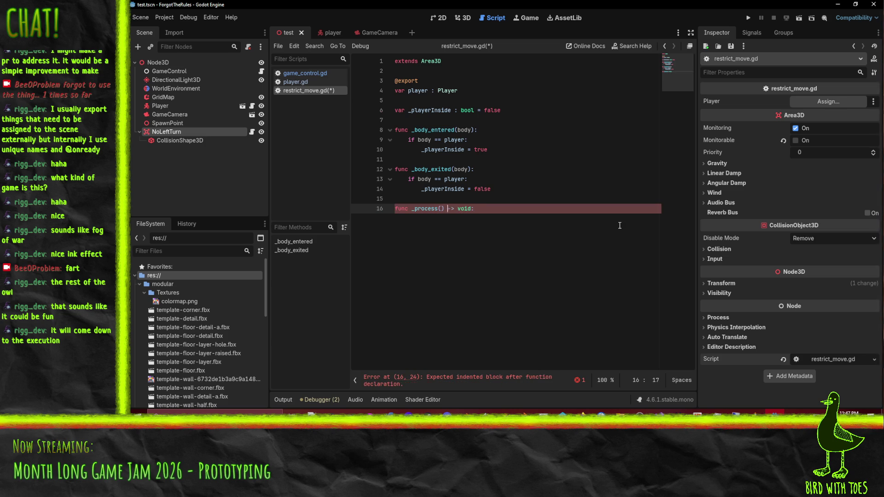
pyautogui.write('delta :')
pyautogui.write(' float')
pyautogui.press('End')
pyautogui.press('Return')
pyautogui.write('pass')
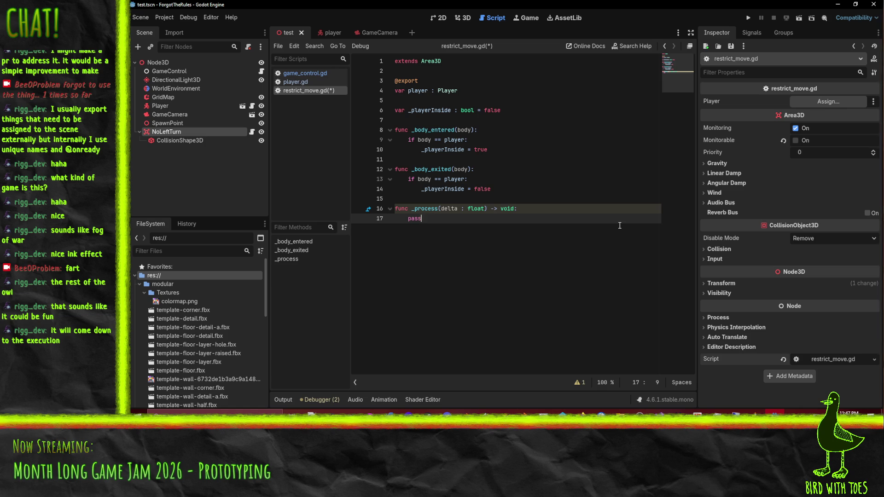
pyautogui.press('Up')
pyautogui.press('Up')
pyautogui.press('Up')
pyautogui.press('Down')
pyautogui.press('Down')
pyautogui.press('Down')
pyautogui.click(465, 81)
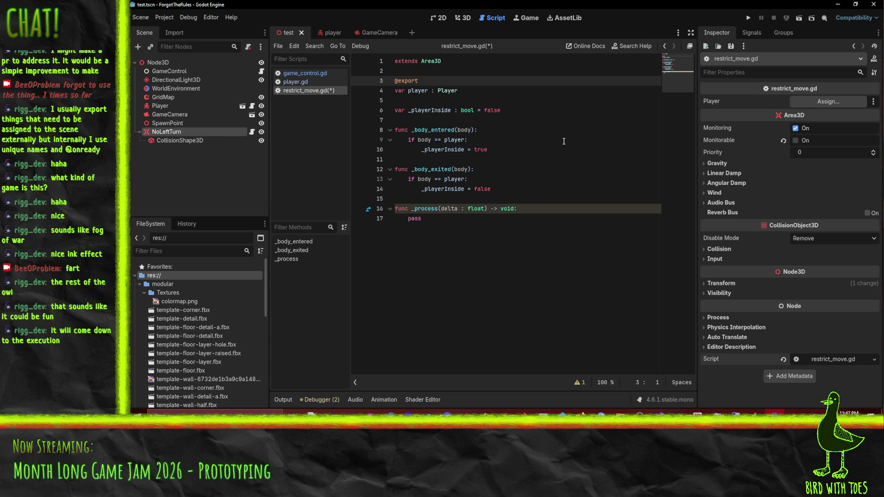
pyautogui.press('Home')
pyautogui.hotkey('shift', 'Down')
pyautogui.hotkey('shift', 'Down')
# Delete the exported player variable and change _body_entered's check to body.has_meta("player").
pyautogui.press('Delete')
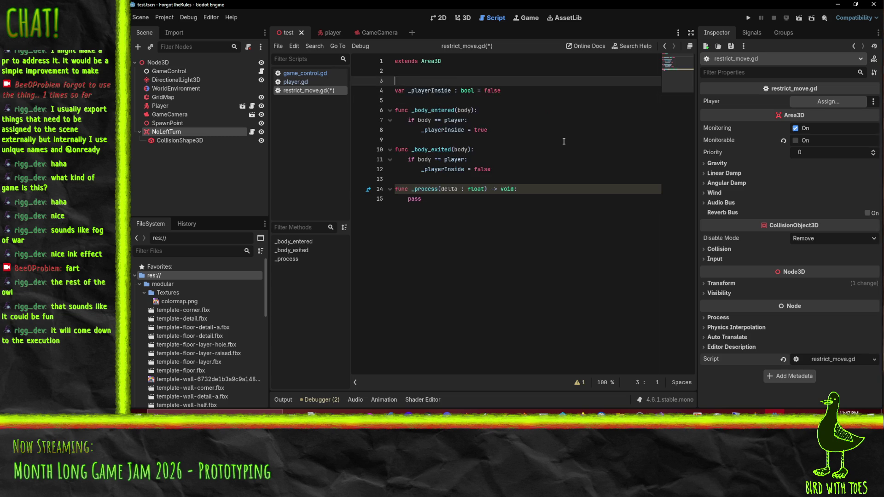
pyautogui.press('Delete')
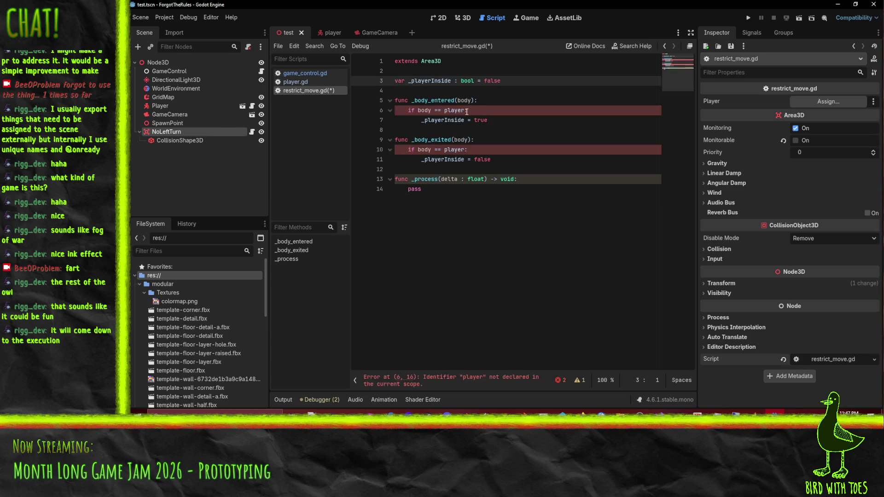
pyautogui.click(433, 111)
pyautogui.hotkey('ctrl', 'shift', 'Right')
pyautogui.hotkey('ctrl', 'shift', 'Right')
pyautogui.write('.has_meta("player")')
pyautogui.press('End')
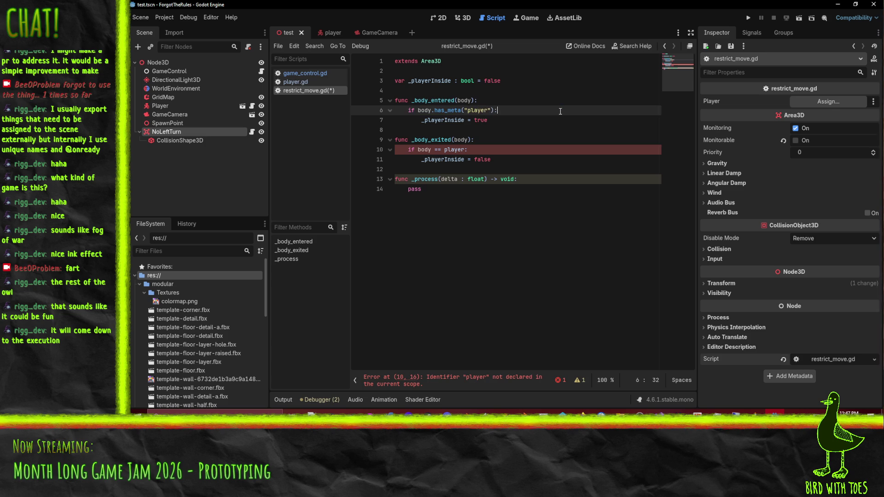
pyautogui.press('Home')
pyautogui.press('Home')
pyautogui.hotkey('shift', 'Down')
# Copy the has_meta check into _body_exited, save the script, and show the 3D view.
pyautogui.hotkey('ctrl', 'c')
pyautogui.press('Down')
pyautogui.press('Down')
pyautogui.press('Down')
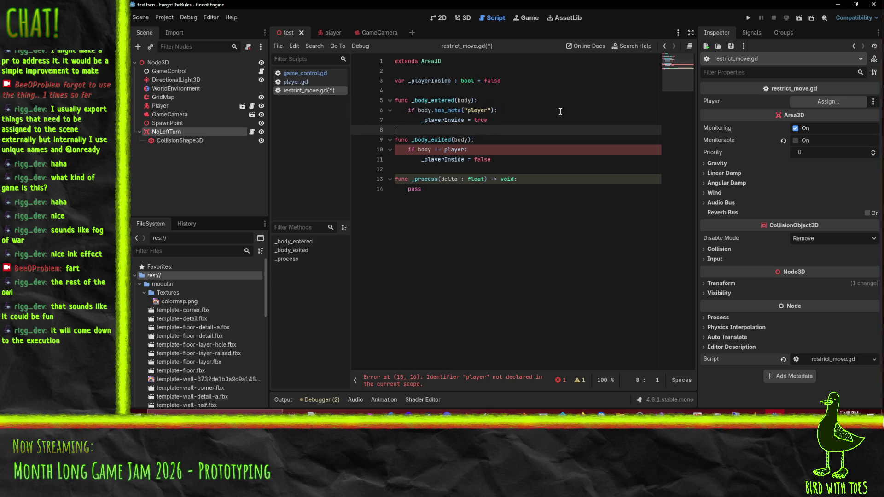
pyautogui.hotkey('shift', 'Down')
pyautogui.hotkey('ctrl', 'v')
pyautogui.hotkey('ctrl', 's')
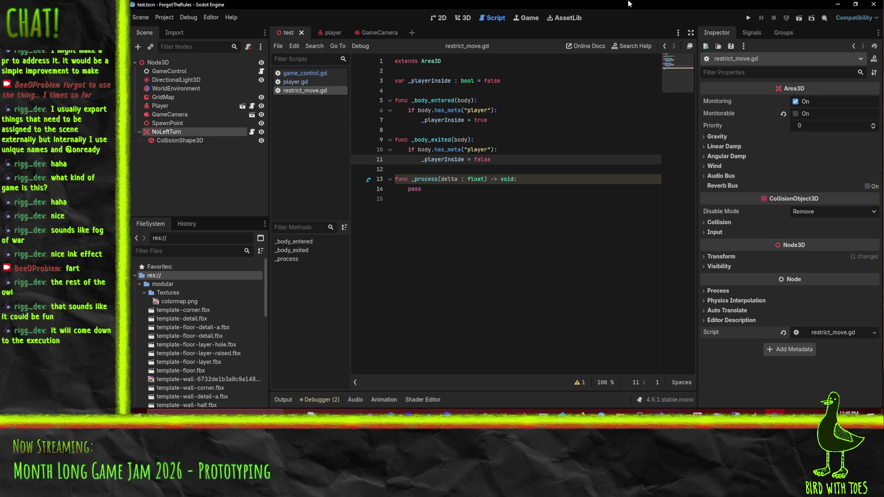
pyautogui.click(462, 18)
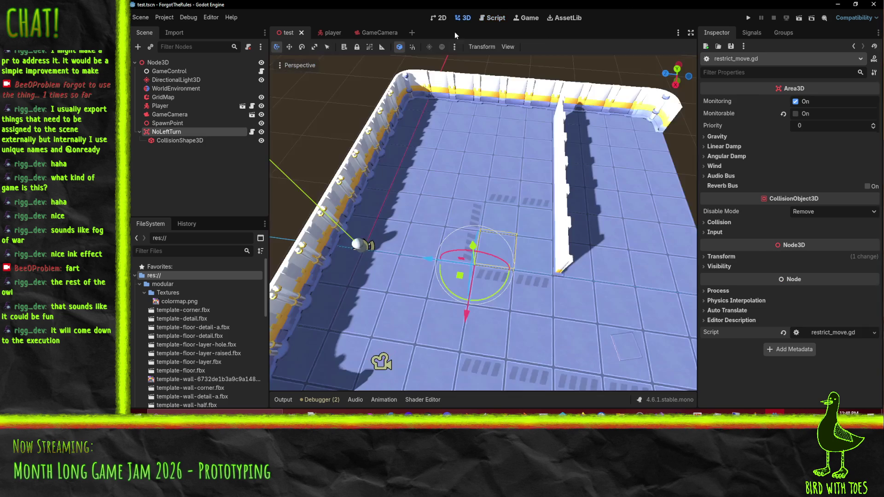
# Add a bool 'player' metadata entry to the Player root node, tick it on, and save.
pyautogui.click(332, 33)
pyautogui.click(159, 71)
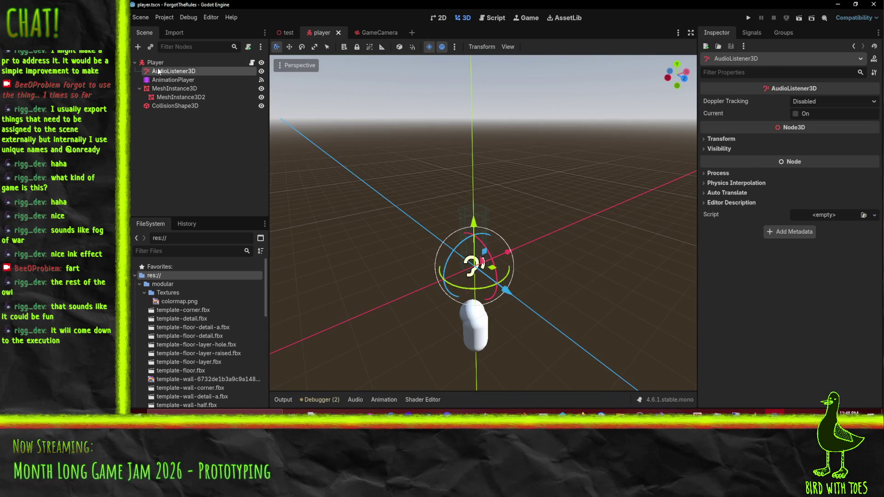
pyautogui.click(156, 62)
pyautogui.scroll(-2, 744, 309)
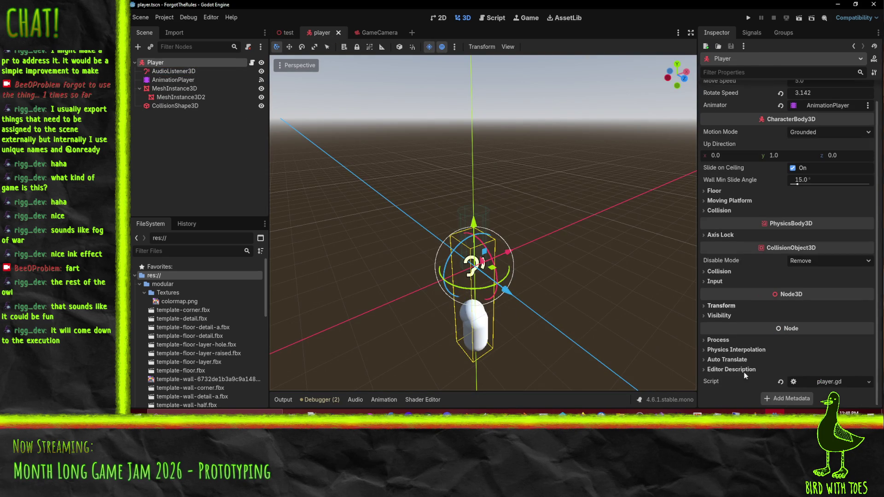
pyautogui.click(785, 397)
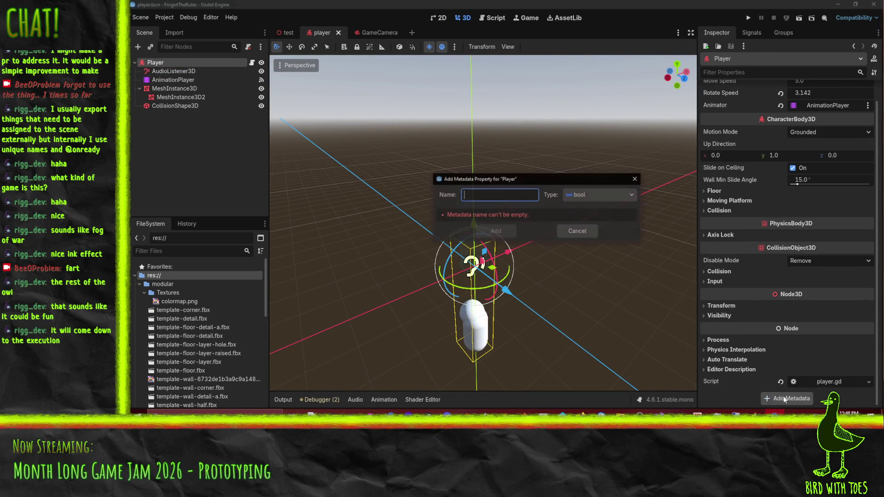
pyautogui.write('player')
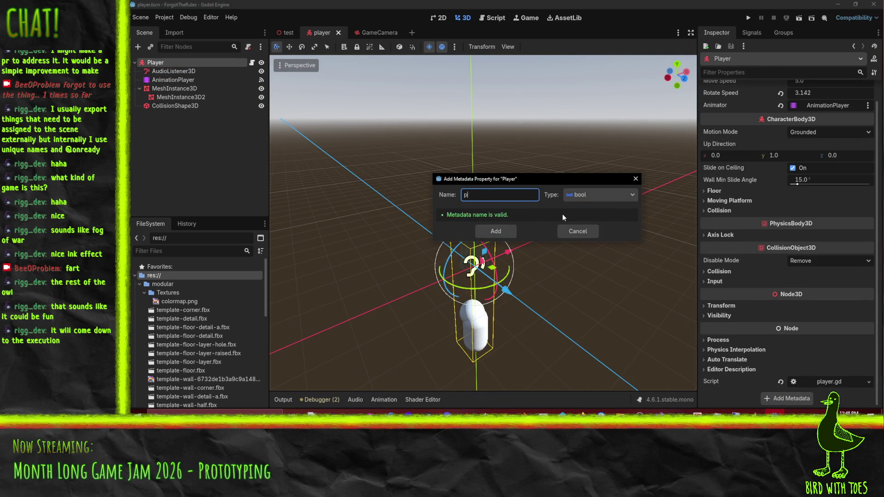
pyautogui.click(490, 237)
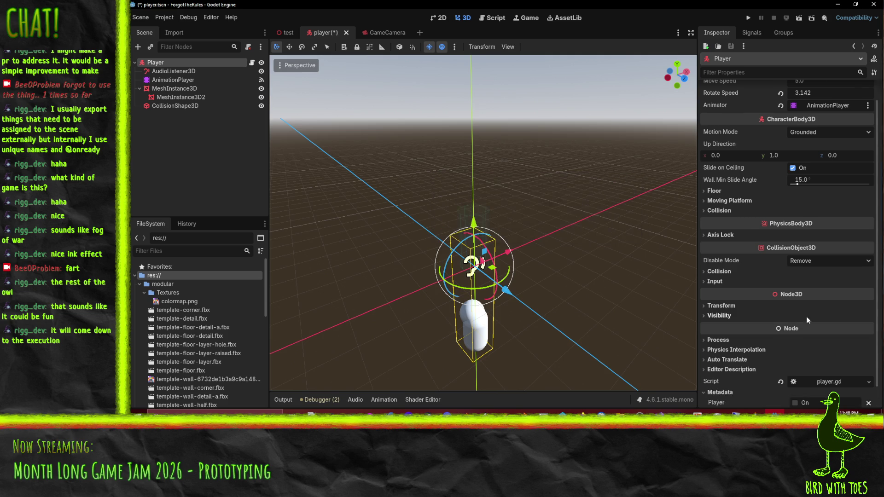
pyautogui.click(795, 383)
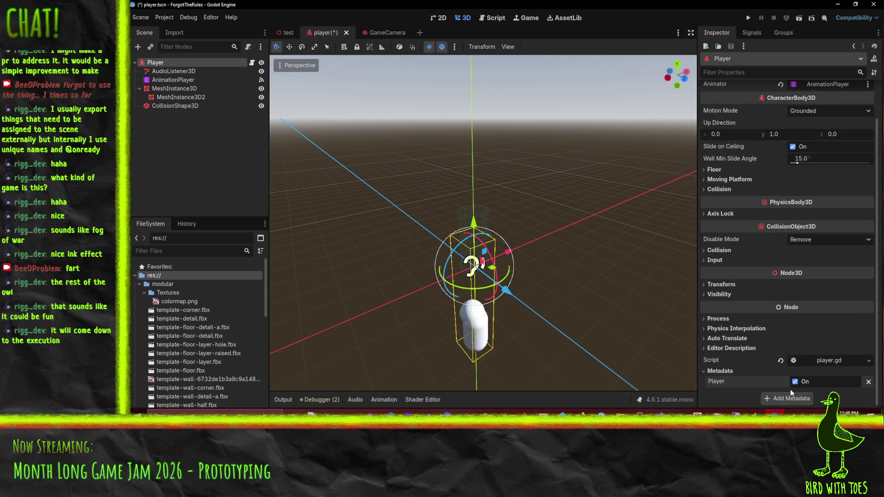
pyautogui.hotkey('ctrl', 's')
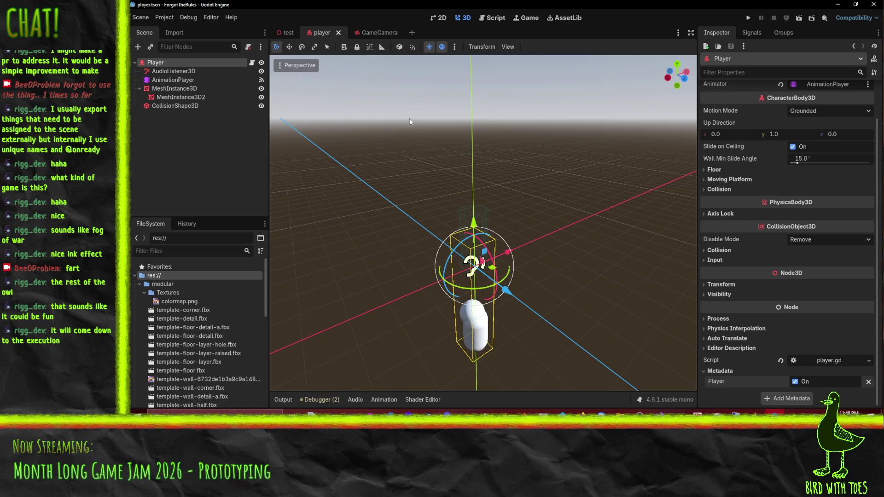
# Copy player.gd's input-check lines 32–57, then return to restrict_move.gd and undo one edit.
pyautogui.click(492, 17)
pyautogui.scroll(-8, 436, 166)
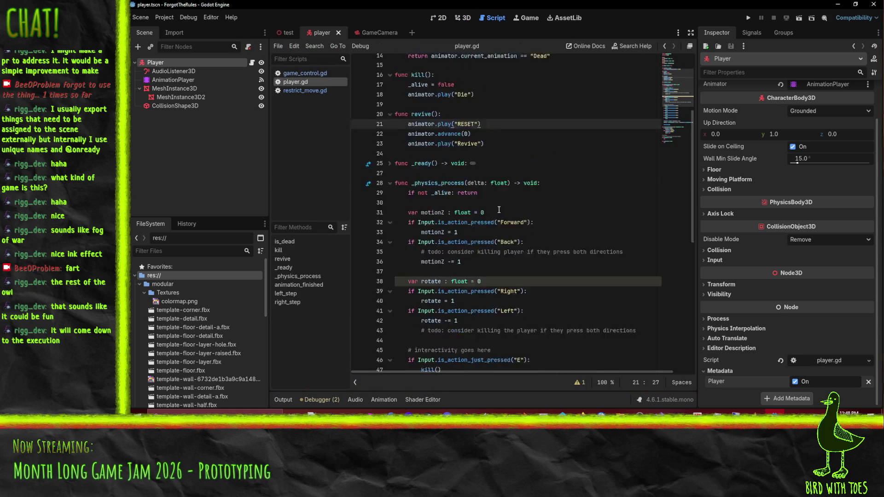
pyautogui.click(447, 100)
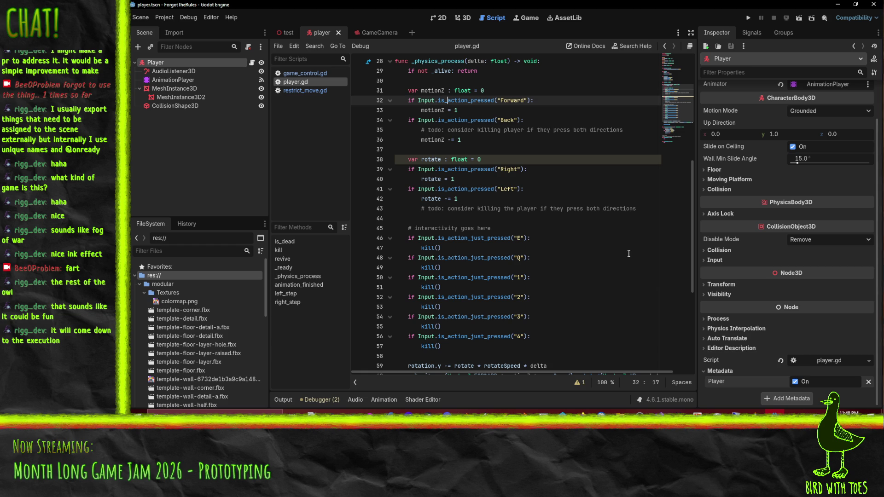
pyautogui.hotkey('shift', 'Down')
pyautogui.hotkey('shift', 'Down')
pyautogui.hotkey('shift', 'Down')
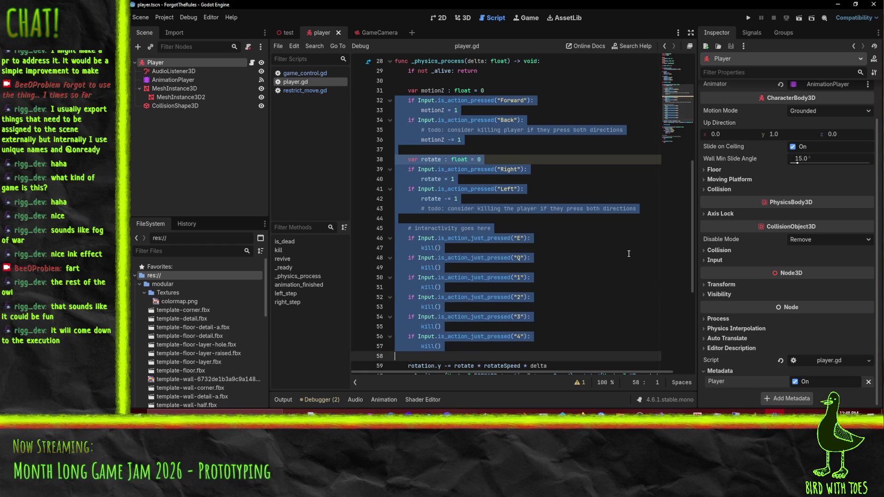
pyautogui.hotkey('shift', 'Down')
pyautogui.moveTo(419, 118)
pyautogui.click(307, 91)
pyautogui.hotkey('ctrl', 'z')
pyautogui.hotkey('ctrl', 'z')
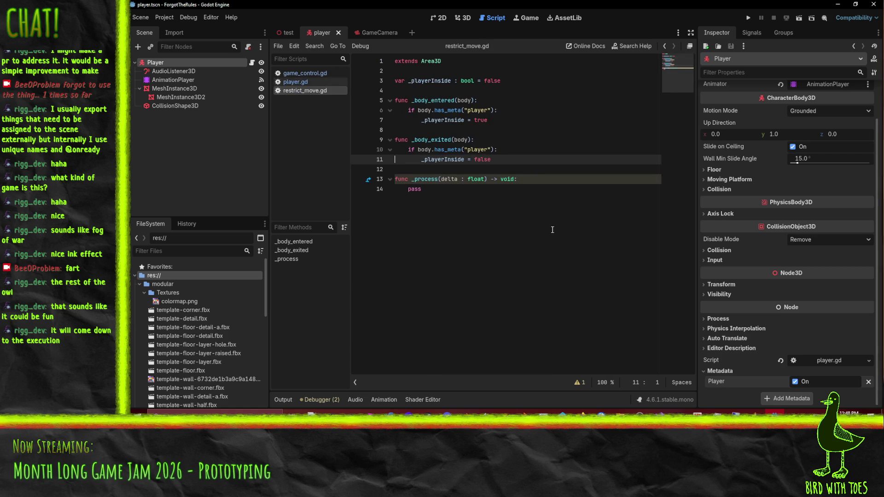
# Undo back to the exported player version, paste the input checks, and make Forward call player.kill().
pyautogui.hotkey('ctrl', 'z')
pyautogui.hotkey('ctrl', 'z')
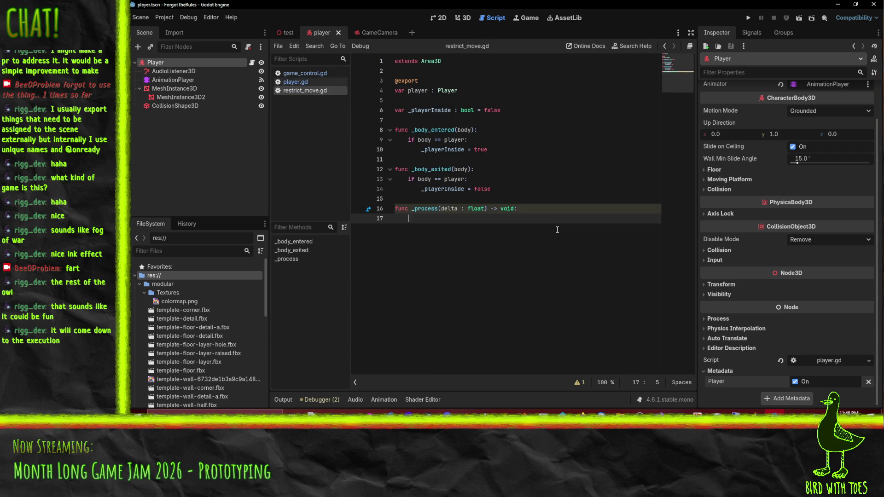
pyautogui.hotkey('ctrl', 'v')
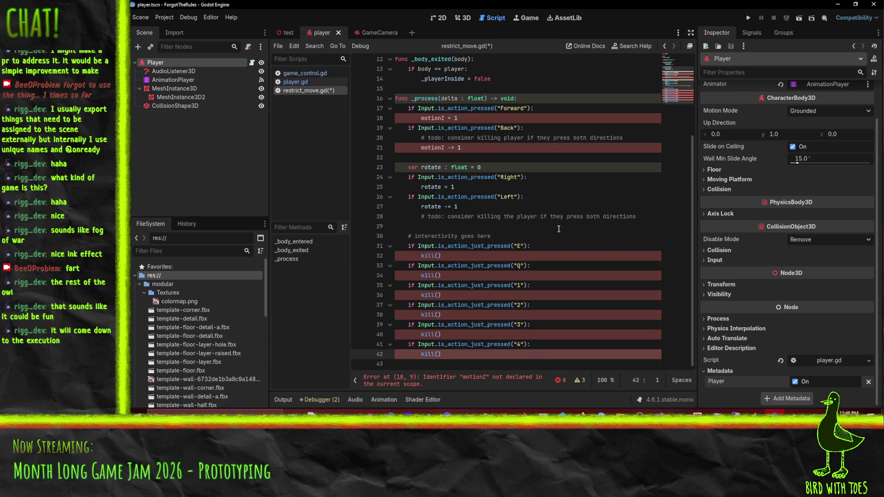
pyautogui.scroll(4, 558, 244)
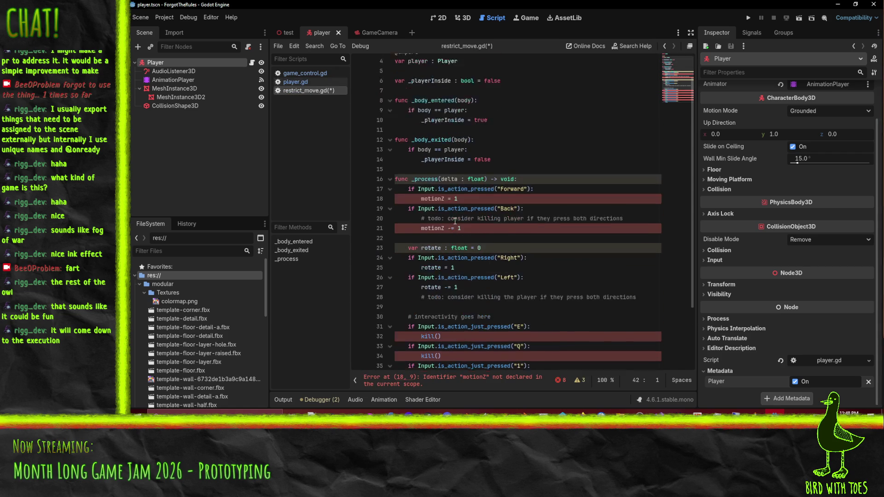
pyautogui.click(474, 230)
pyautogui.write('1')
pyautogui.hotkey('shift', 'Home')
pyautogui.write('player.')
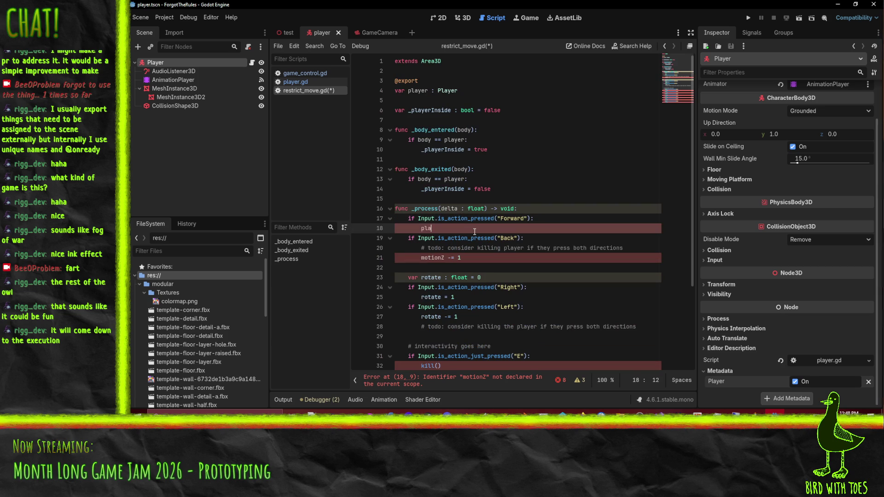
pyautogui.write('ki')
pyautogui.press('Return')
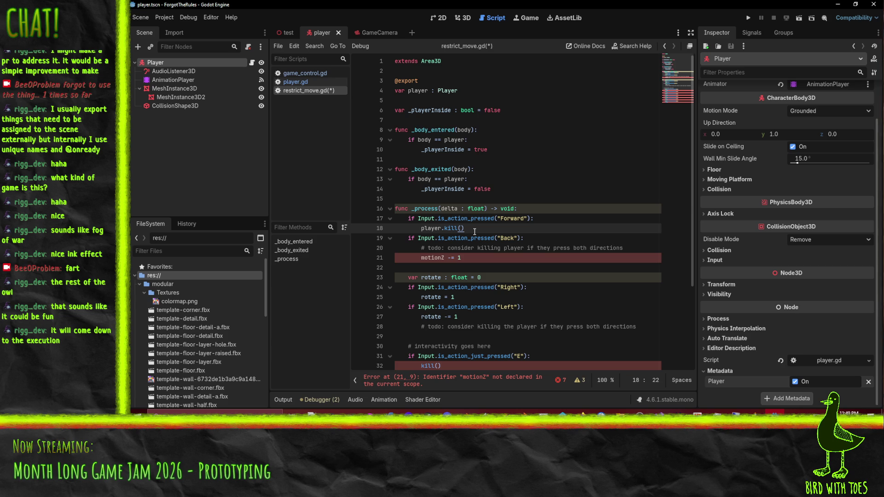
# Make the Back, Right and Left checks each call player.kill().
pyautogui.press('Home')
pyautogui.press('Down')
pyautogui.press('Down')
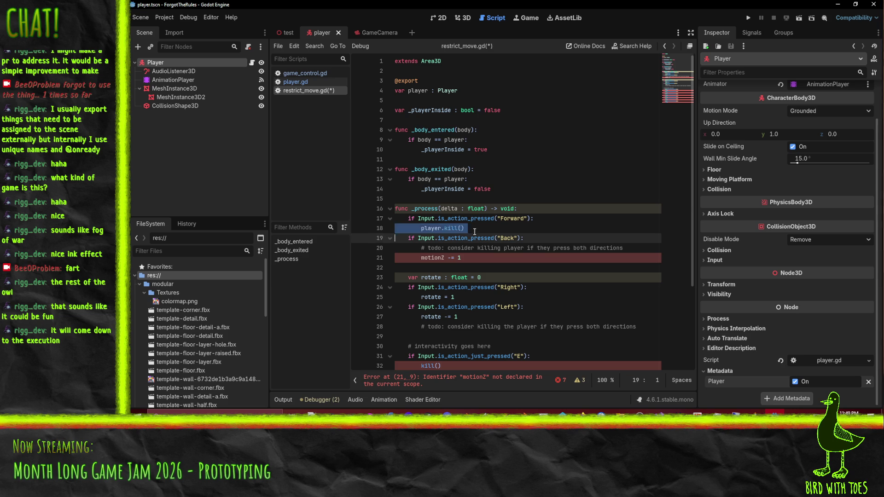
pyautogui.hotkey('shift', 'Down')
pyautogui.hotkey('shift', 'Down')
pyautogui.hotkey('ctrl', 'v')
pyautogui.press('Down')
pyautogui.press('Down')
pyautogui.press('Down')
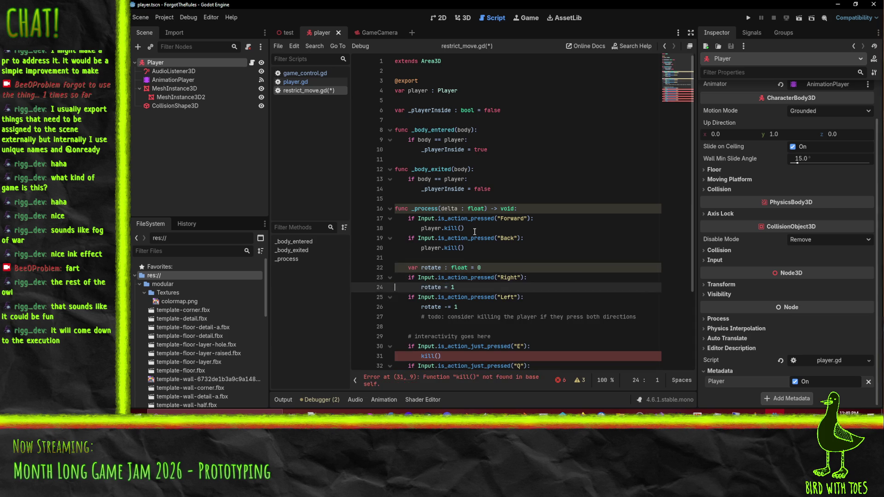
pyautogui.hotkey('shift', 'Down')
pyautogui.hotkey('ctrl', 'v')
pyautogui.press('Down')
pyautogui.hotkey('shift', 'Down')
pyautogui.hotkey('shift', 'Down')
pyautogui.hotkey('ctrl', 'v')
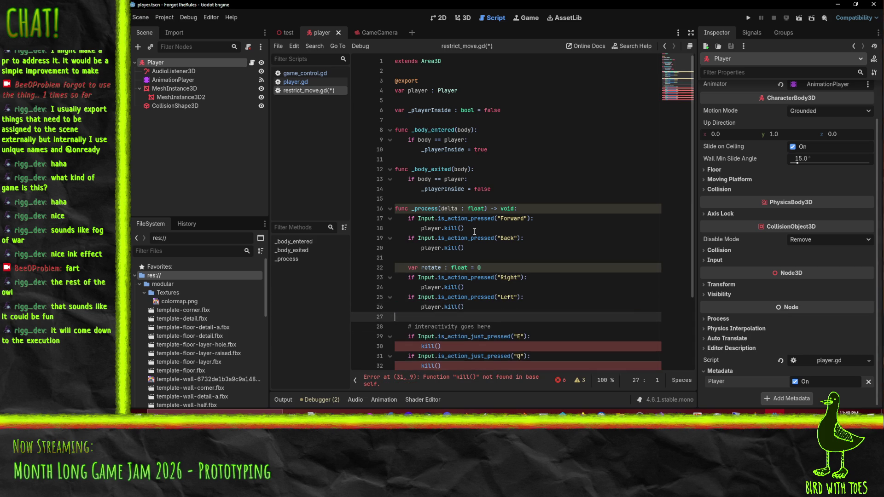
pyautogui.press('Down')
pyautogui.press('Down')
pyautogui.press('Down')
pyautogui.press('Down')
pyautogui.press('Down')
# Make the E, Q, 1, 2, 3 and 4 key checks each call player.kill().
pyautogui.press('Up')
pyautogui.press('Up')
pyautogui.press('Up')
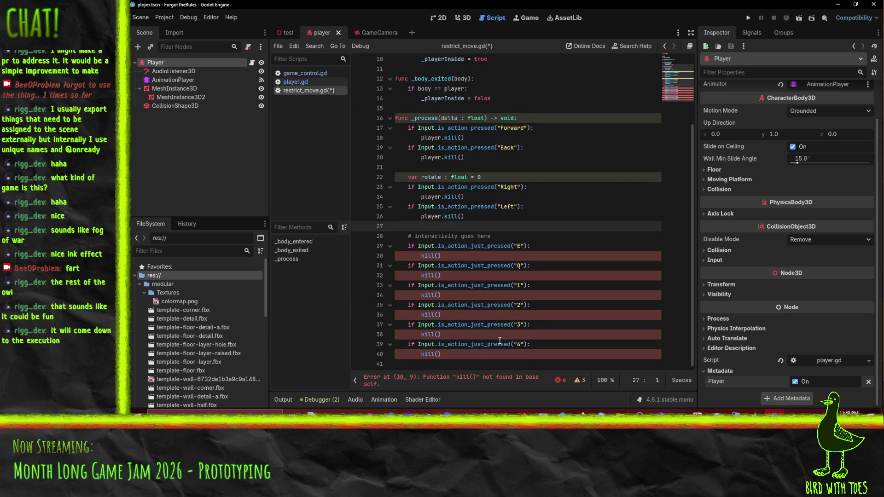
pyautogui.press('Down')
pyautogui.press('Down')
pyautogui.press('Down')
pyautogui.hotkey('shift', 'Down')
pyautogui.hotkey('ctrl', 'v')
pyautogui.press('Down')
pyautogui.hotkey('shift', 'Down')
pyautogui.hotkey('ctrl', 'v')
pyautogui.press('Down')
pyautogui.hotkey('shift', 'Down')
pyautogui.hotkey('ctrl', 'v')
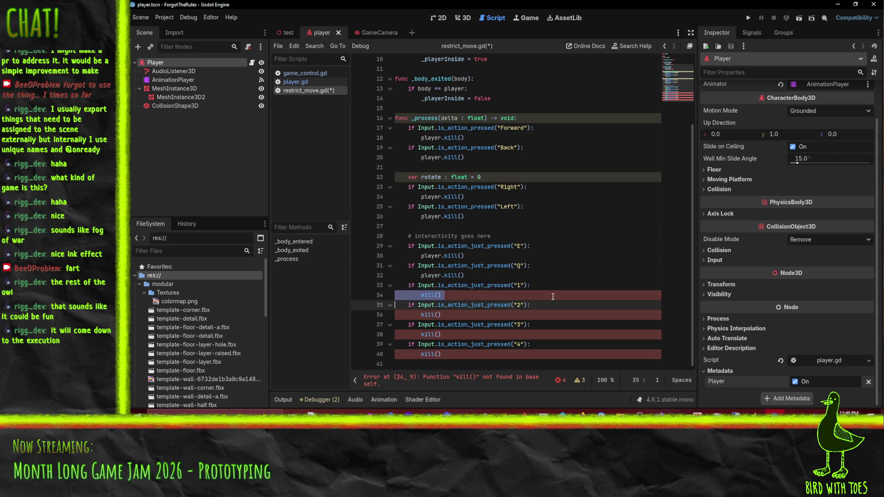
pyautogui.press('Down')
pyautogui.hotkey('shift', 'Down')
pyautogui.hotkey('ctrl', 'v')
pyautogui.press('Down')
pyautogui.hotkey('shift', 'Down')
pyautogui.hotkey('ctrl', 'v')
pyautogui.press('Down')
pyautogui.hotkey('shift', 'Down')
pyautogui.hotkey('ctrl', 'v')
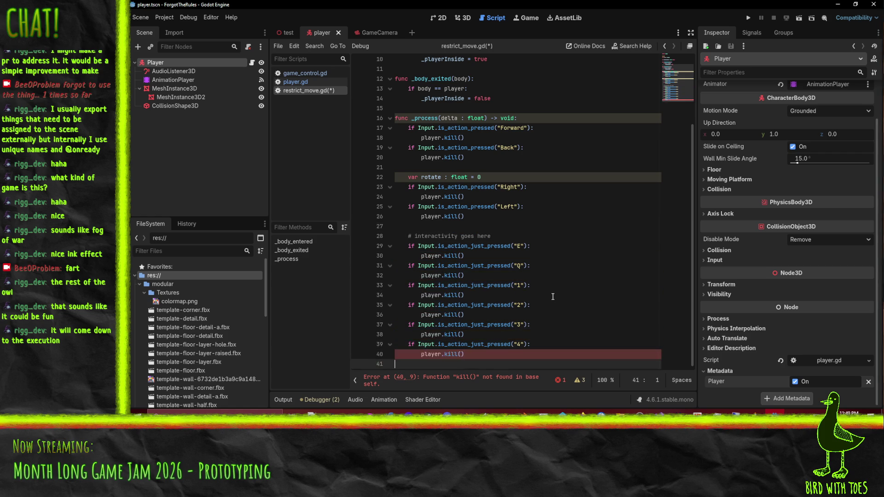
# Start an 'if _playerInside' line at the top of _process.
pyautogui.scroll(3, 550, 295)
pyautogui.press('Up')
pyautogui.press('Up')
pyautogui.press('Up')
pyautogui.press('End')
pyautogui.hotkey('shift', 'Up')
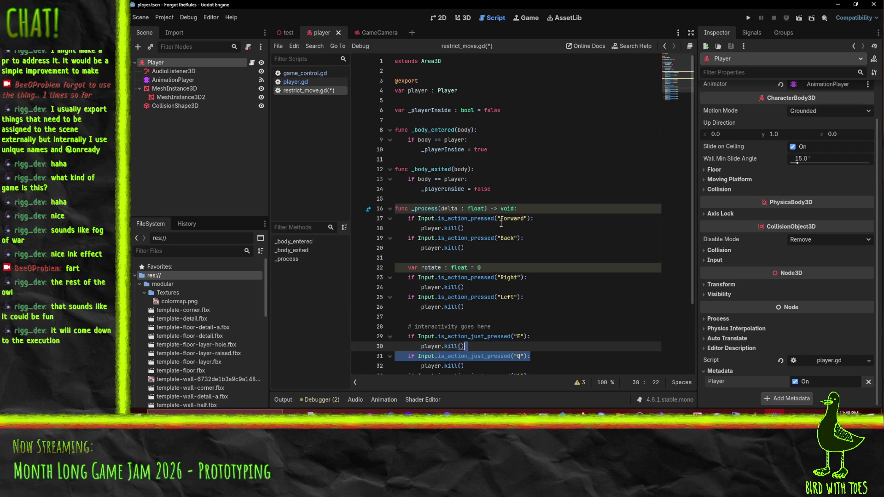
pyautogui.click(470, 247)
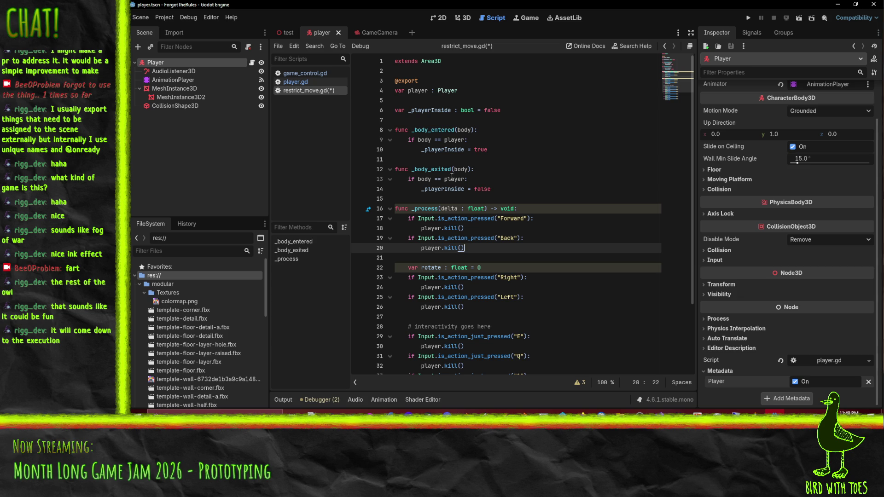
pyautogui.click(554, 209)
pyautogui.press('Return')
pyautogui.write('if')
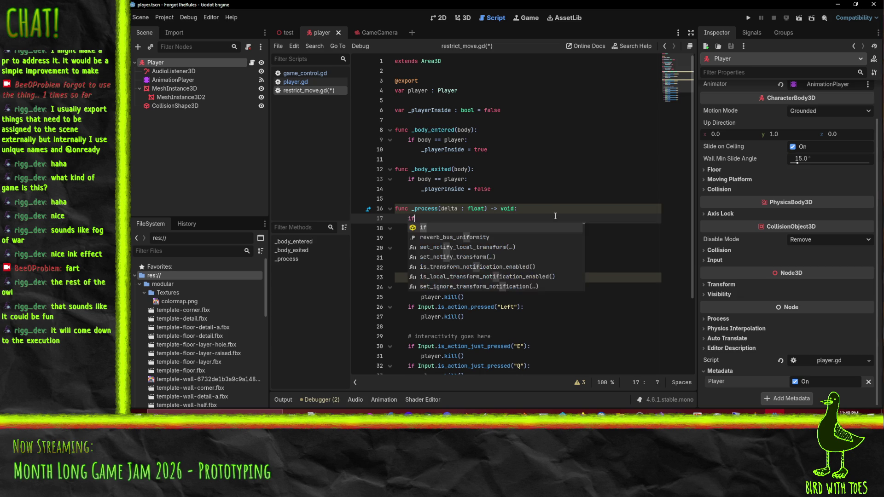
pyautogui.write(' _playerInside')
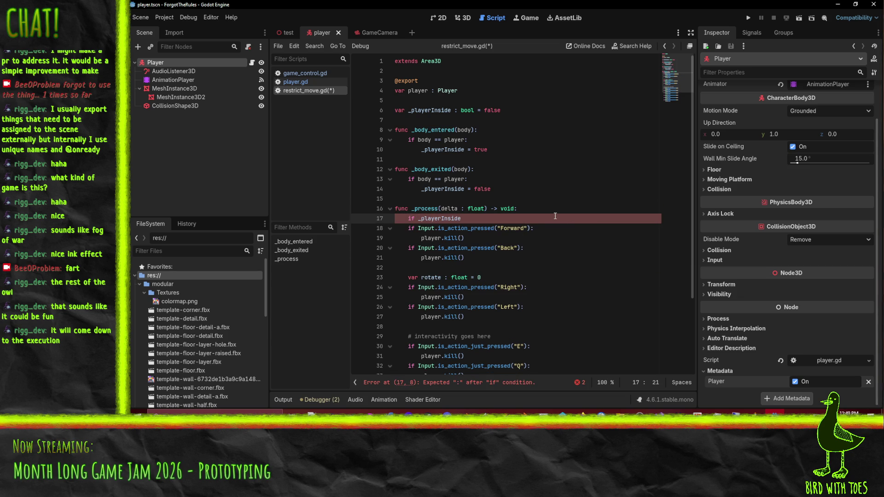
# Turn the line into 'if !_playerInside: return' and save restrict_move.gd.
pyautogui.press('Right')
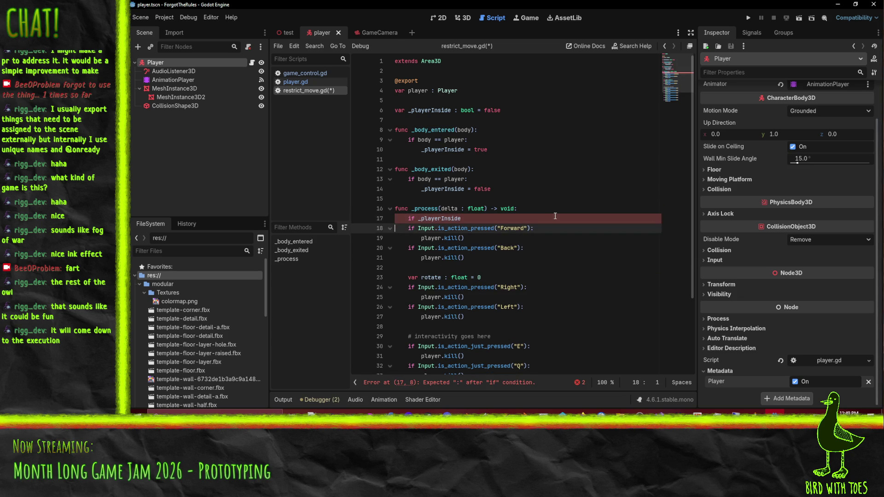
pyautogui.click(555, 216)
pyautogui.write('!')
pyautogui.press('End')
pyautogui.write(': return')
pyautogui.press('Return')
pyautogui.hotkey('ctrl', 's')
pyautogui.click(541, 278)
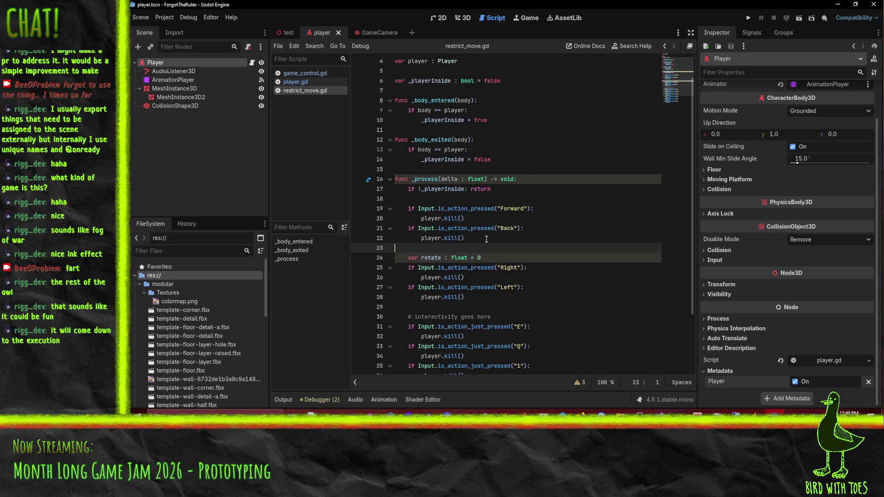
pyautogui.click(531, 109)
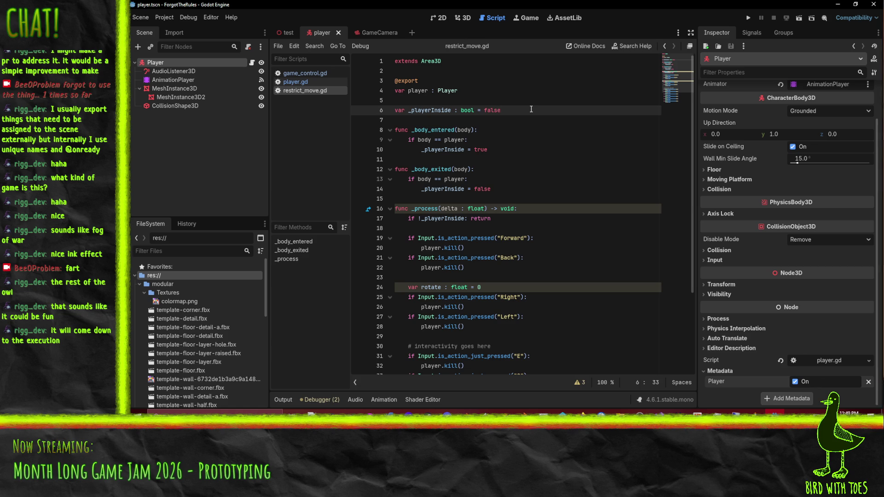
pyautogui.press('Up')
pyautogui.press('Return')
pyautogui.press('Up')
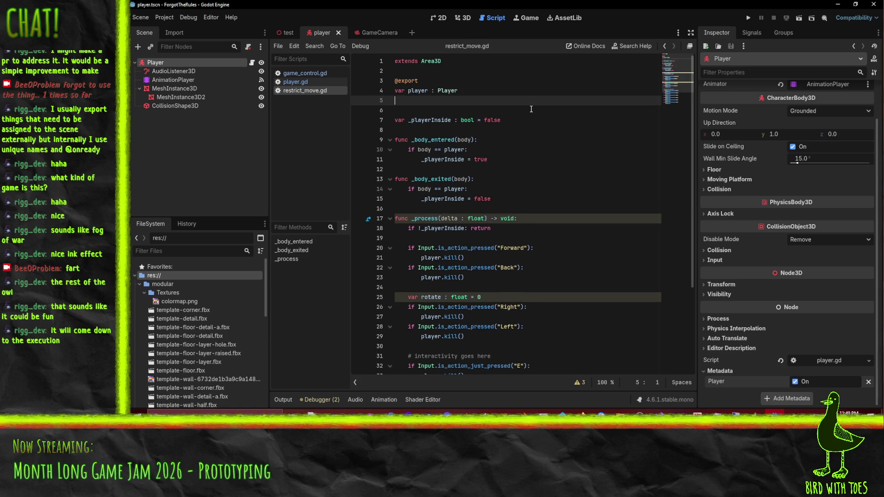
pyautogui.write('@')
pyautogui.press('Return')
pyautogui.press('BackSpace')
pyautogui.write('export')
pyautogui.press('Return')
pyautogui.write('var')
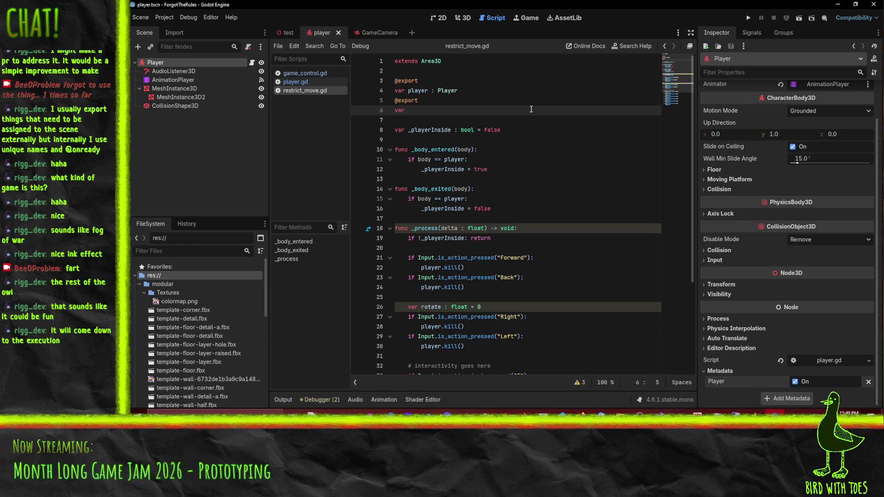
pyautogui.write(' restrictions')
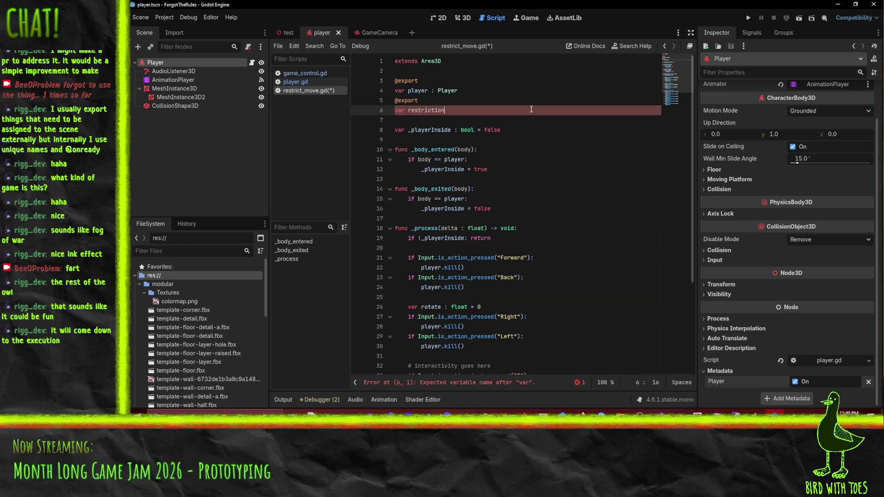
pyautogui.write(' : e')
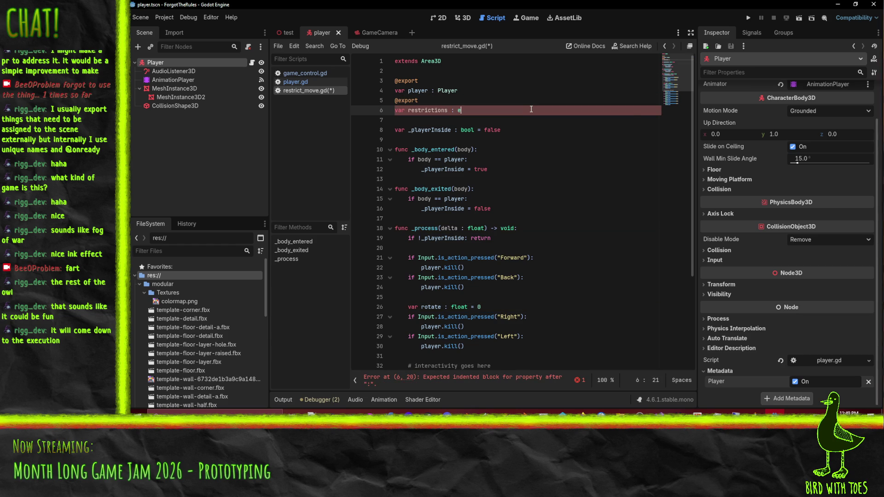
pyautogui.press('BackSpace')
pyautogui.press('BackSpace')
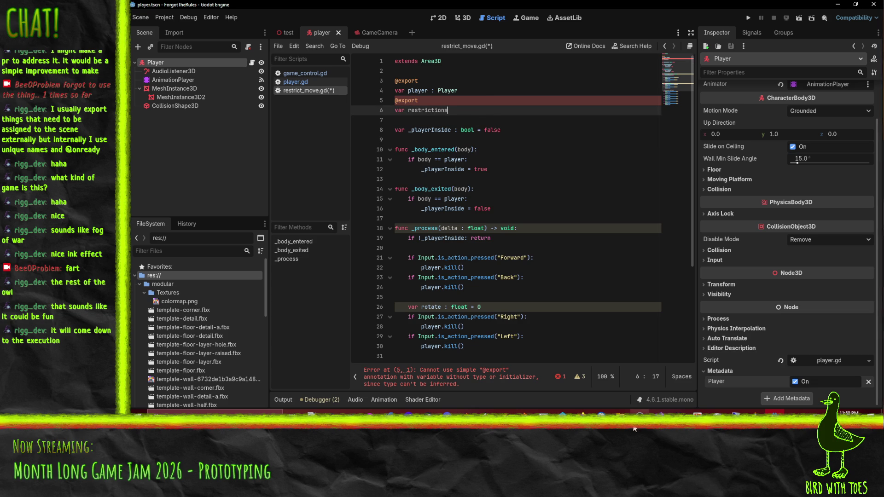
# Switch to Firefox and enter 'bitfield gdscript' in a new tab.
pyautogui.click(583, 413)
pyautogui.click(539, 380)
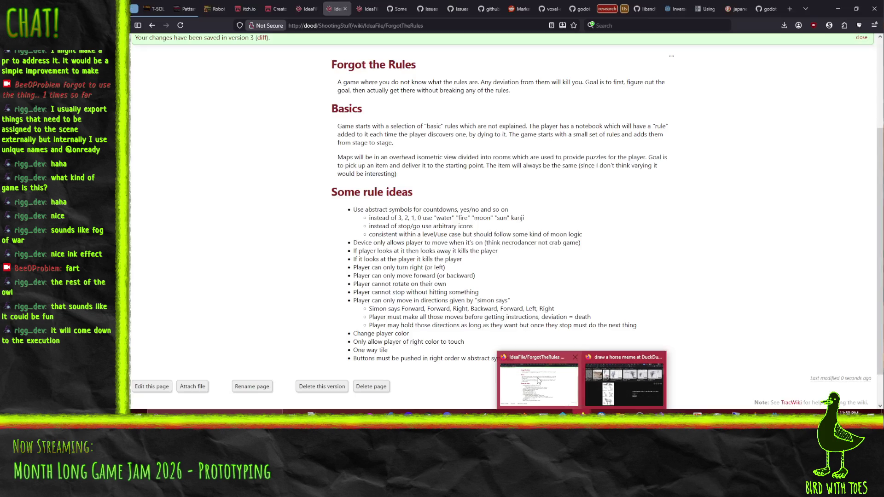
pyautogui.click(791, 10)
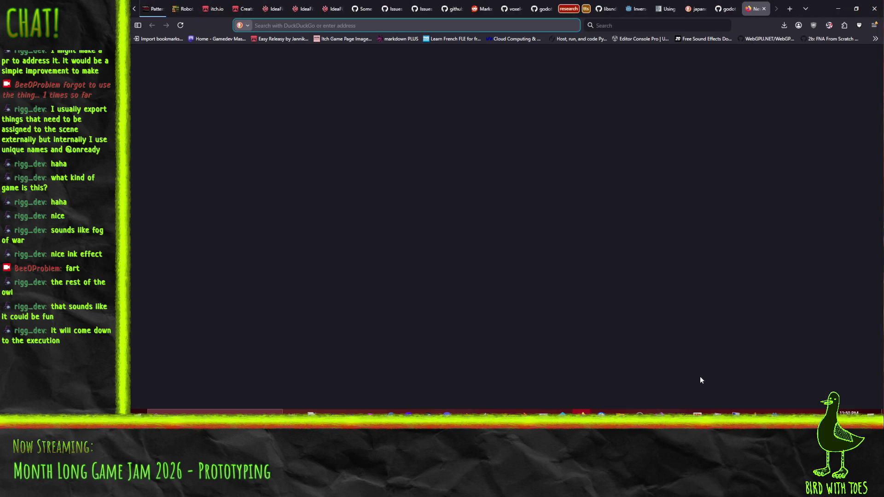
pyautogui.write('bitfield gd')
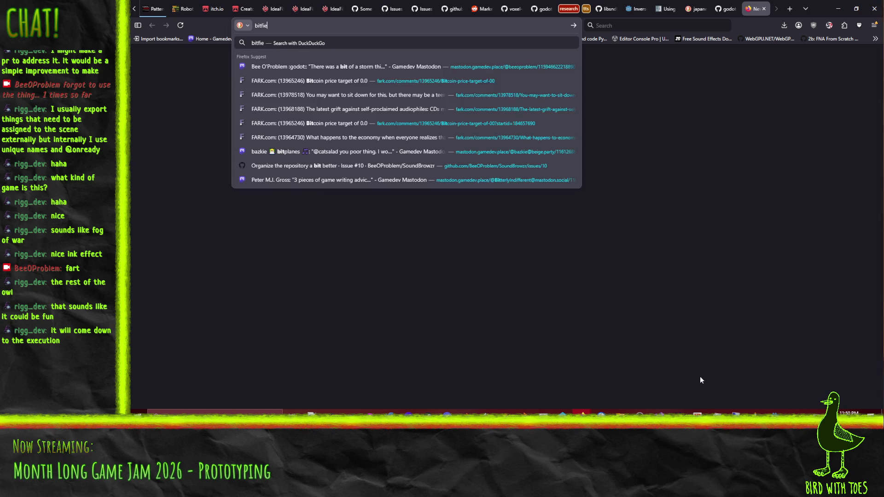
pyautogui.write('script')
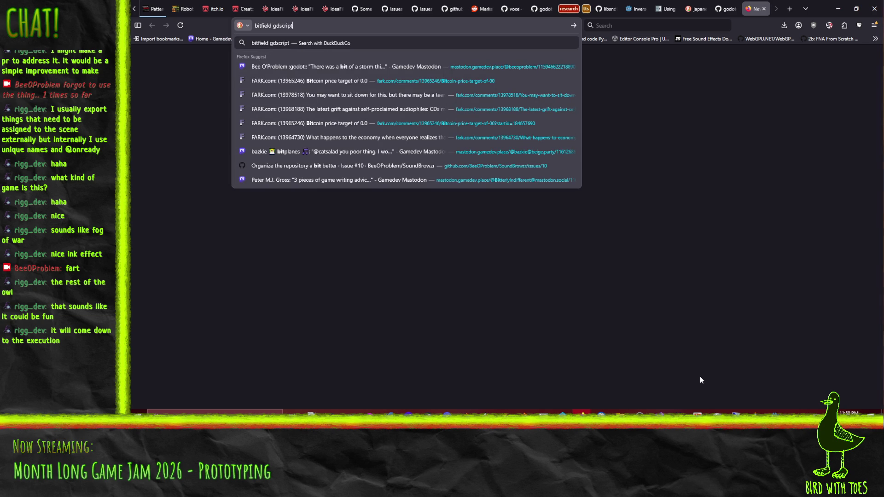
# Search 'bitfield gdscript' and read the Godot Forum thread on bitfields.
pyautogui.press('Return')
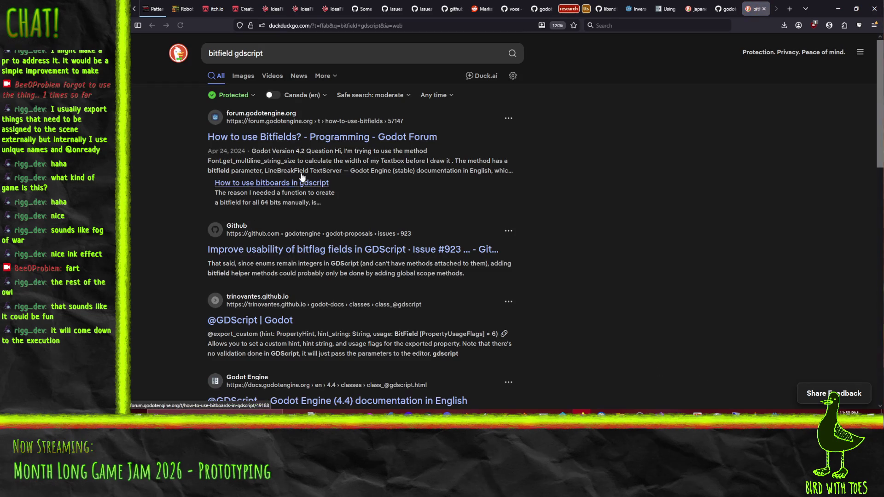
pyautogui.click(348, 138)
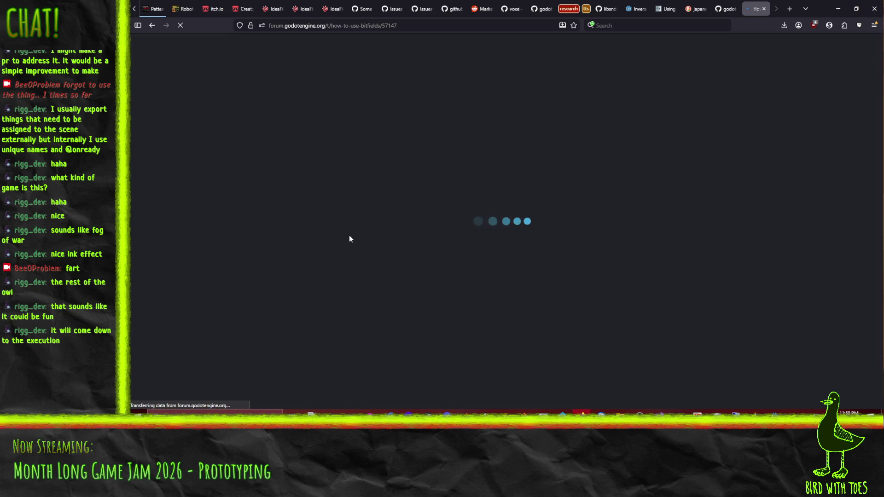
pyautogui.scroll(-7, 581, 169)
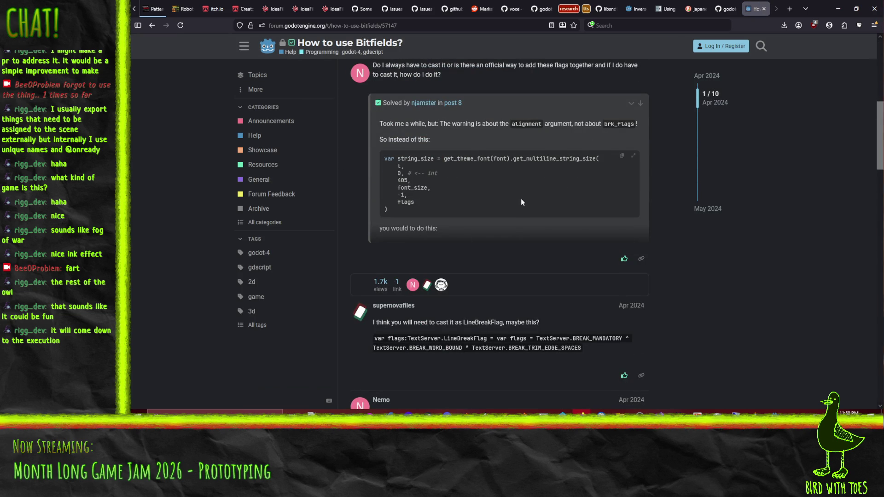
pyautogui.scroll(-3, 545, 156)
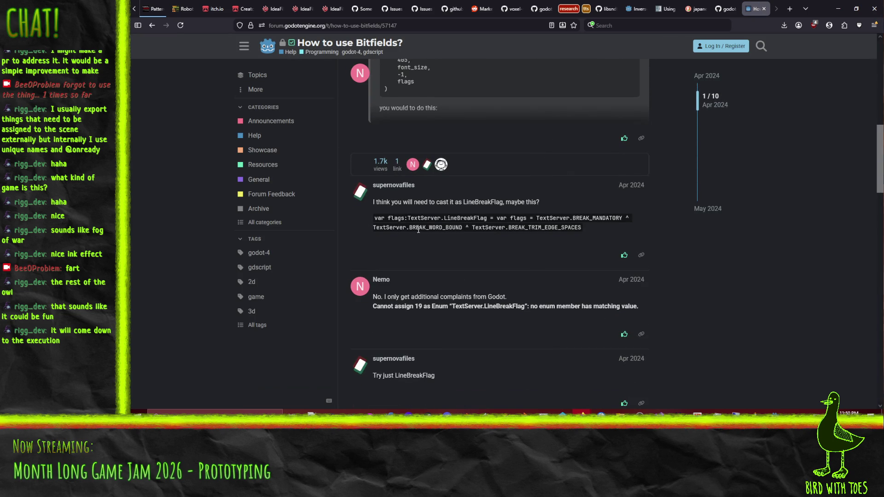
pyautogui.scroll(-1, 440, 239)
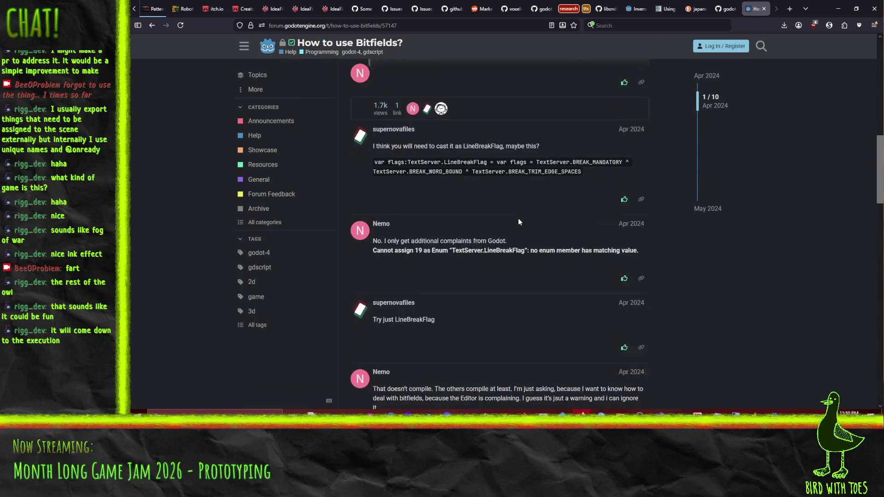
pyautogui.scroll(15, 552, 258)
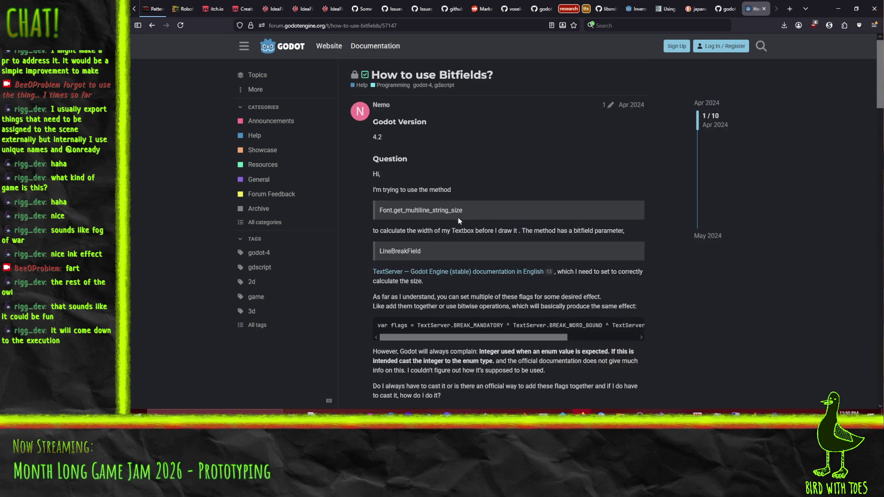
# Go back to the results and search DuckDuckGo for 'gdscript export'.
pyautogui.click(152, 26)
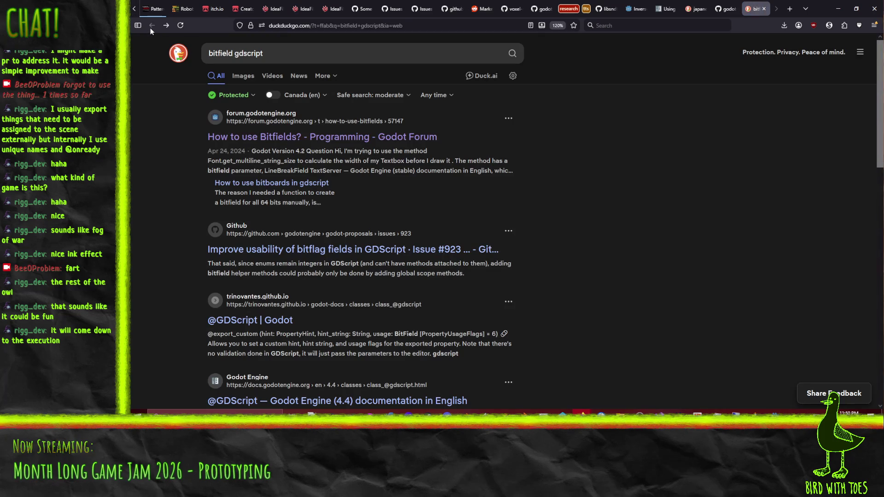
pyautogui.scroll(-3, 374, 267)
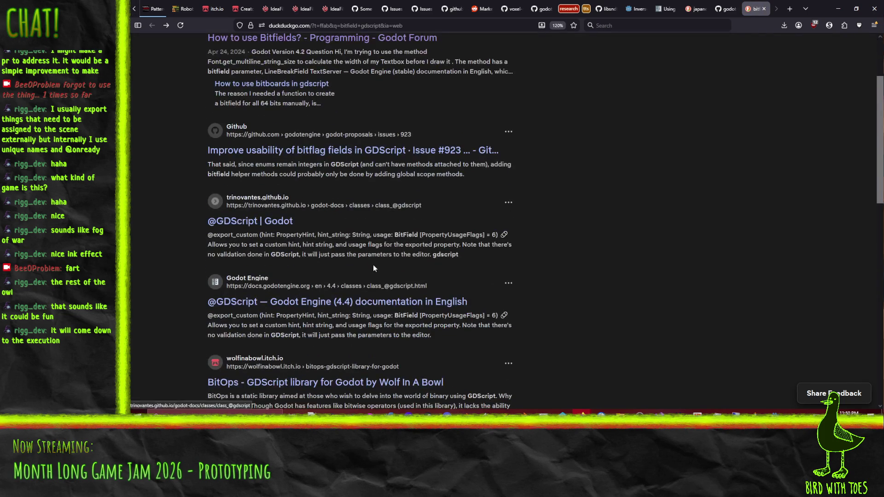
pyautogui.scroll(3, 456, 244)
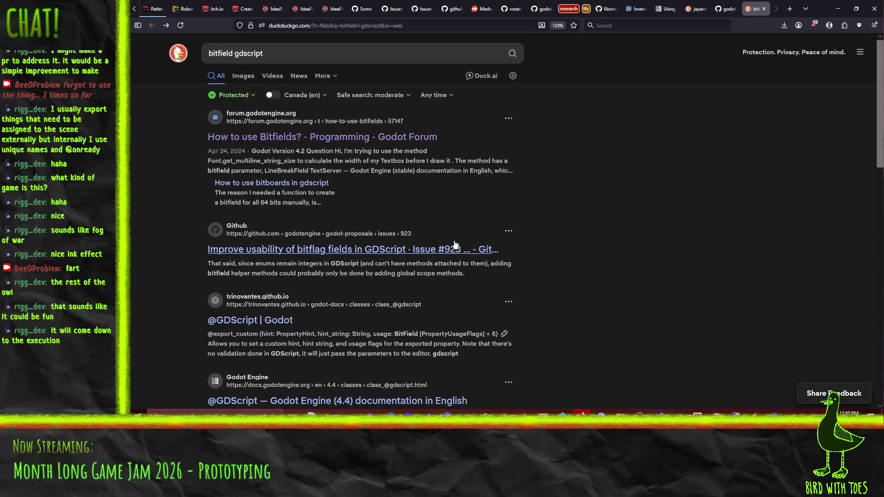
pyautogui.press('/')
pyautogui.write('gdscript ')
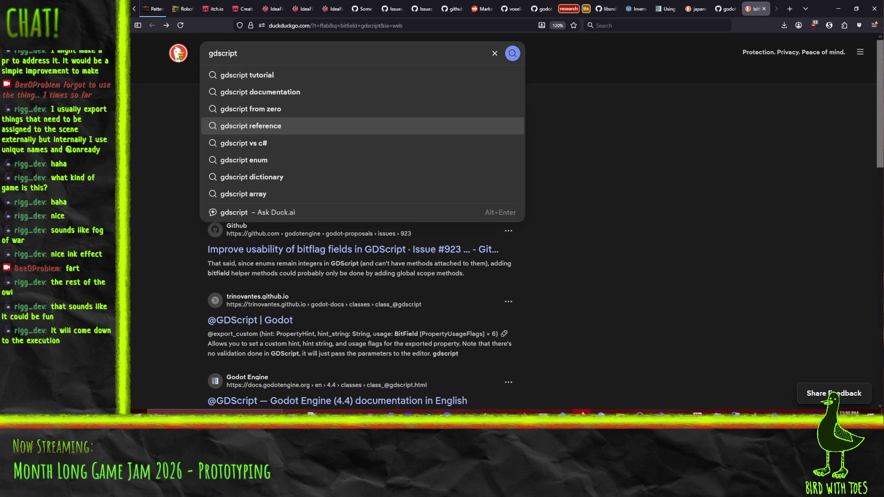
pyautogui.write('export')
pyautogui.press('Return')
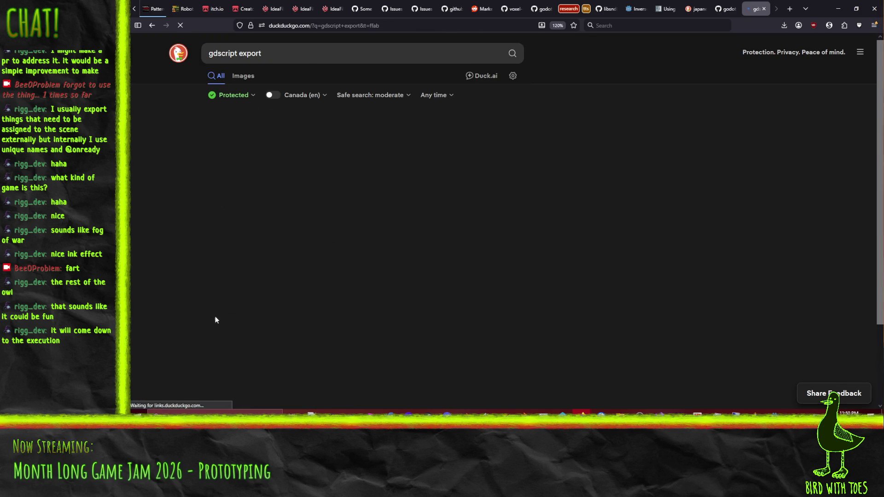
pyautogui.click(308, 137)
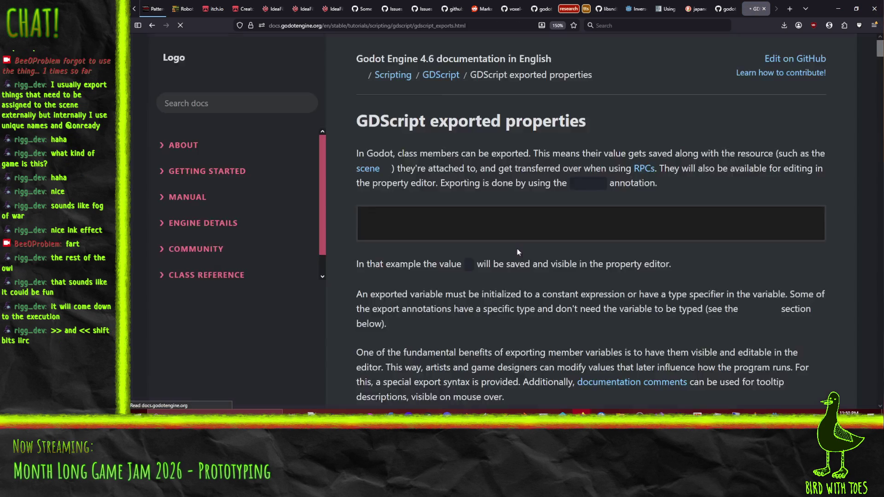
pyautogui.scroll(-10, 543, 222)
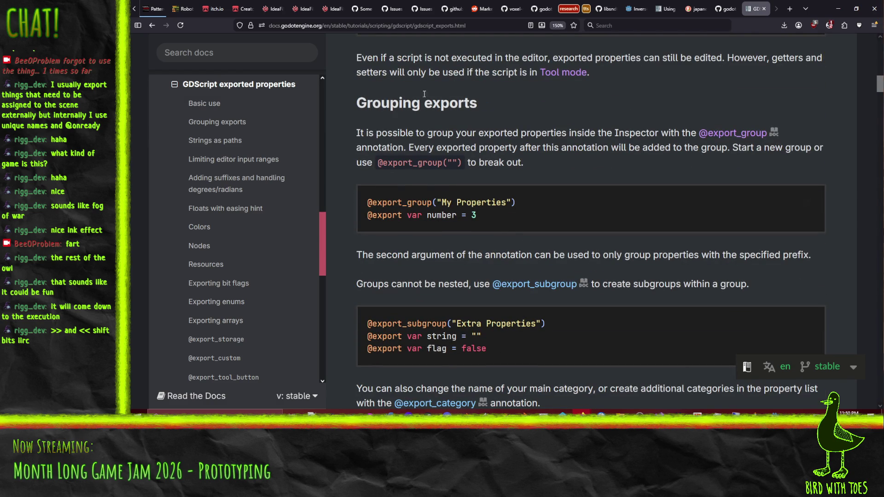
pyautogui.scroll(-10, 510, 229)
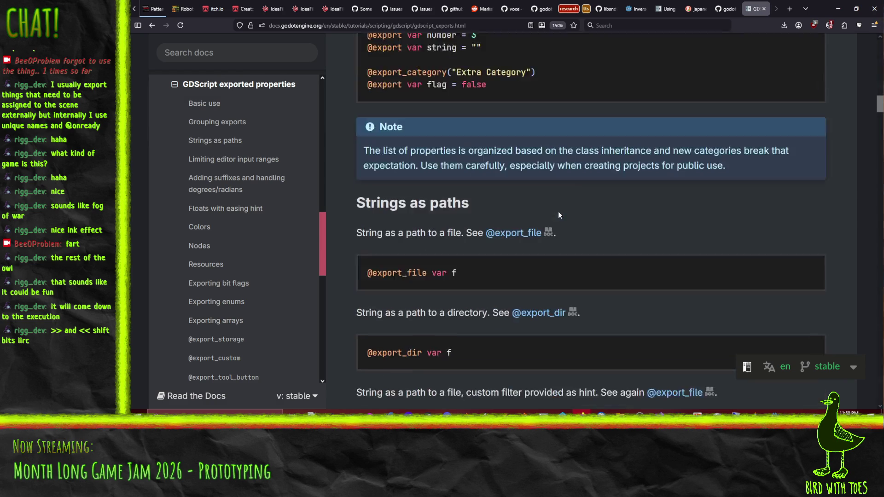
pyautogui.scroll(-8, 556, 217)
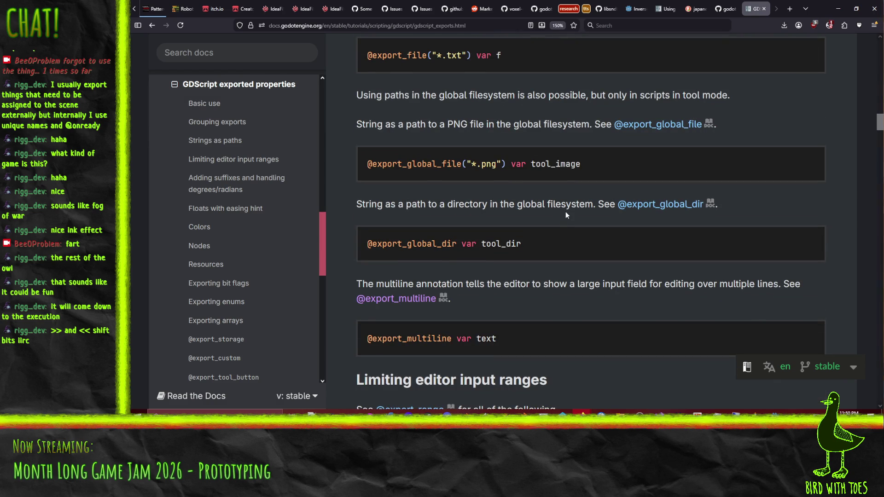
pyautogui.scroll(-3, 566, 214)
pyautogui.scroll(3, 568, 204)
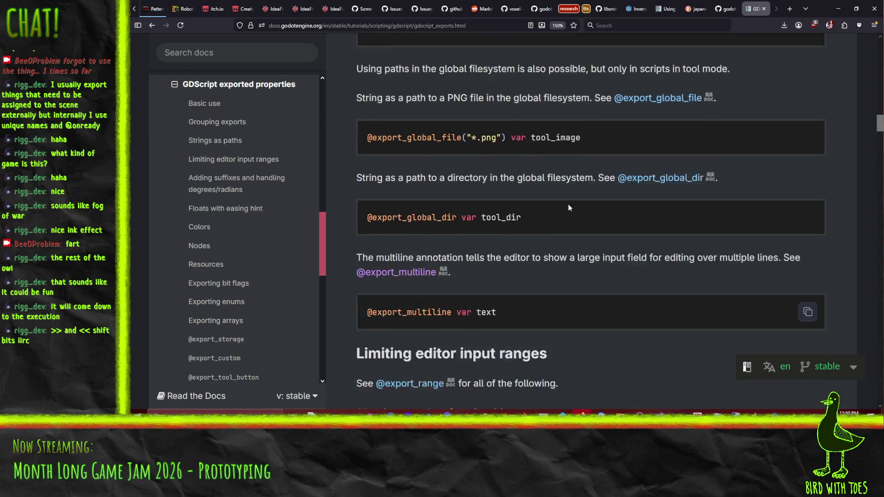
pyautogui.scroll(-5, 571, 206)
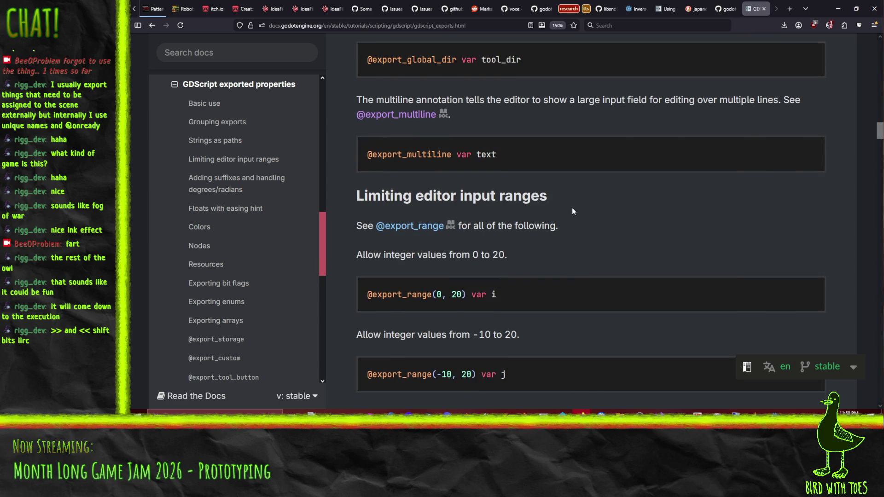
pyautogui.scroll(-5, 568, 206)
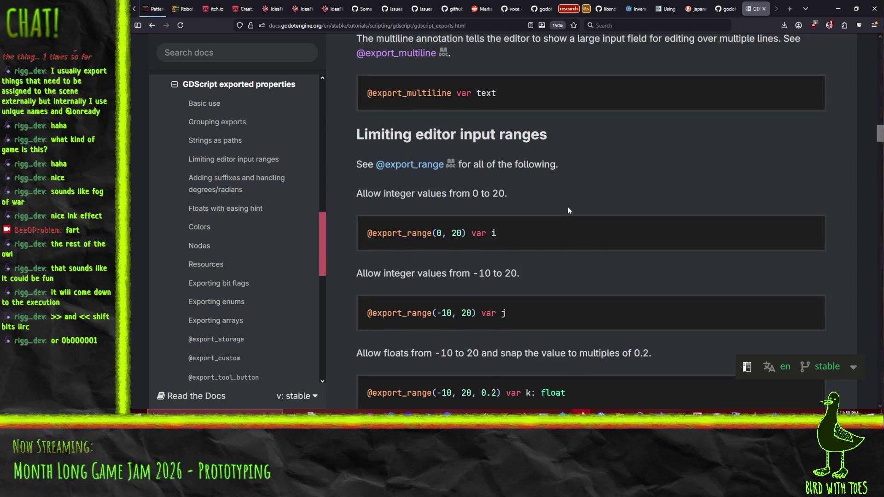
pyautogui.scroll(-10, 569, 210)
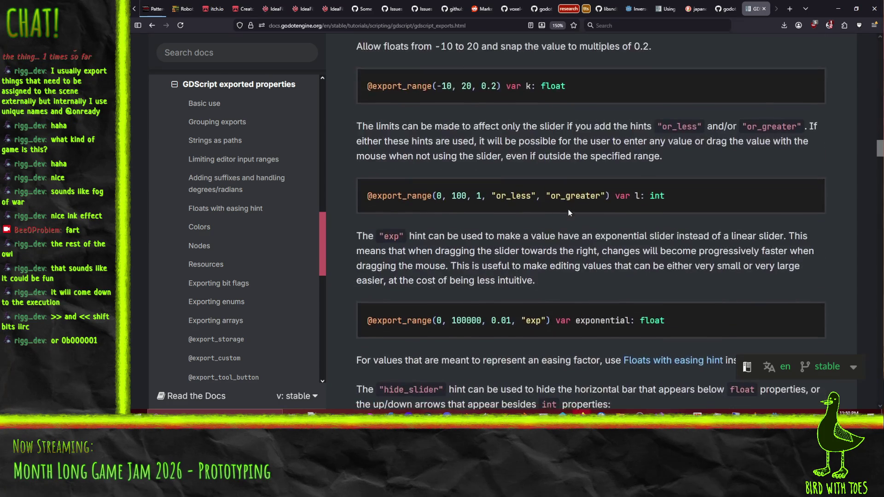
pyautogui.scroll(-8, 570, 207)
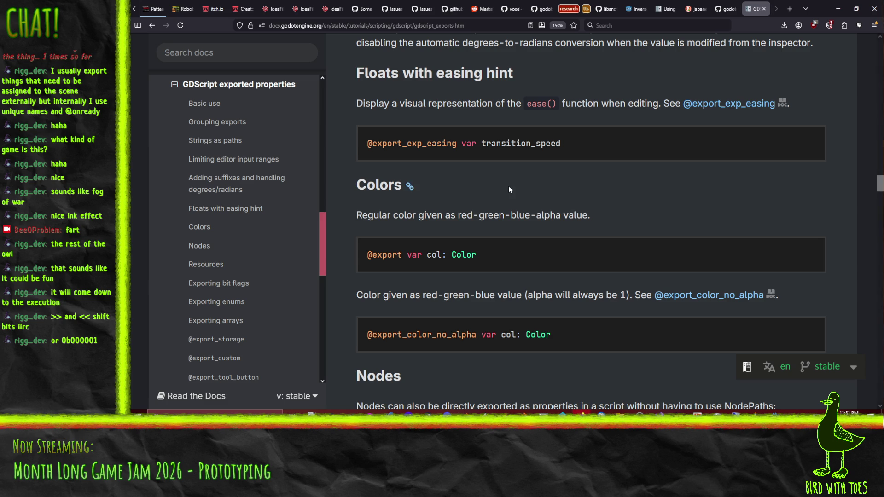
pyautogui.scroll(-1, 508, 186)
pyautogui.scroll(-2, 509, 187)
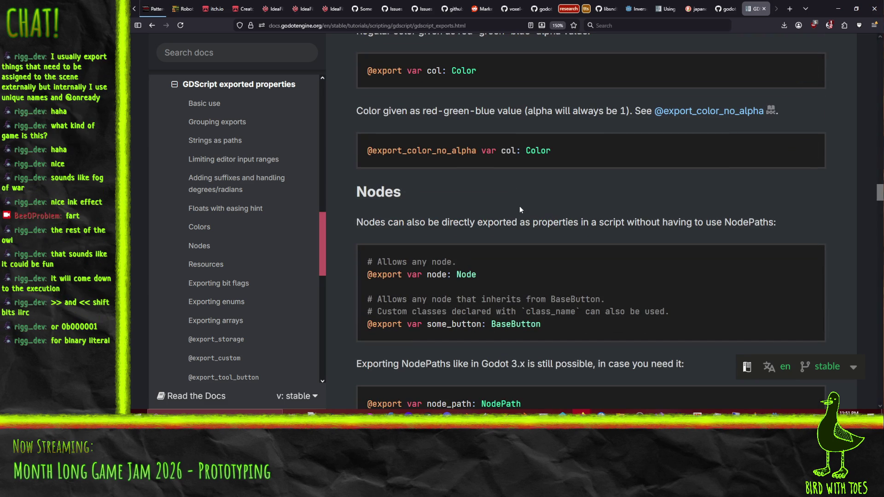
pyautogui.scroll(-1, 519, 201)
pyautogui.scroll(-2, 520, 205)
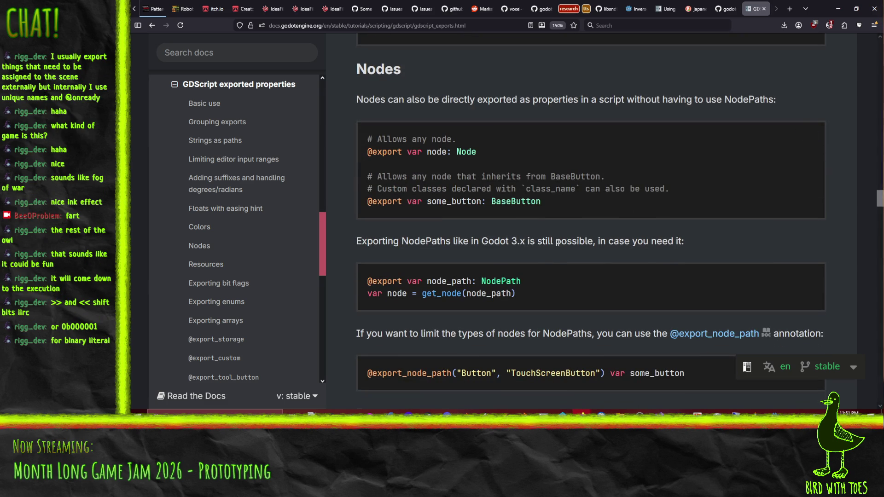
pyautogui.scroll(-2, 558, 239)
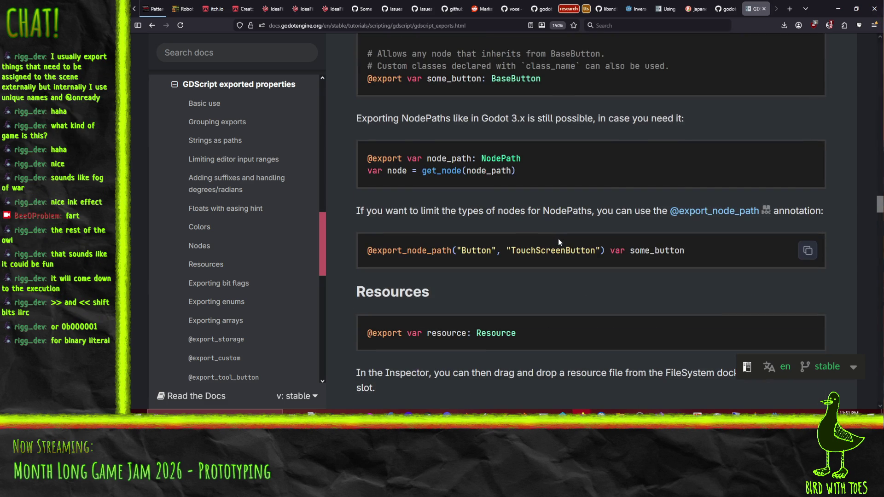
pyautogui.scroll(-4, 558, 238)
pyautogui.scroll(-6, 562, 239)
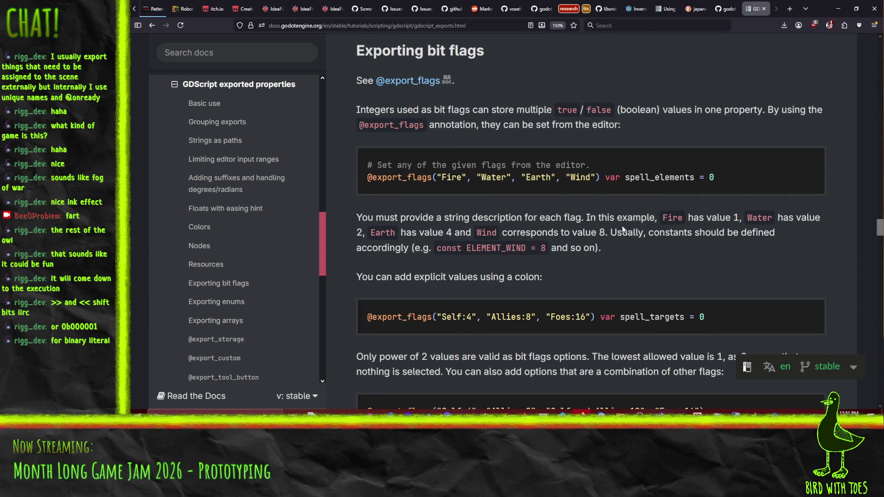
pyautogui.moveTo(367, 178); pyautogui.dragTo(601, 176)
pyautogui.hotkey('ctrl', 'c')
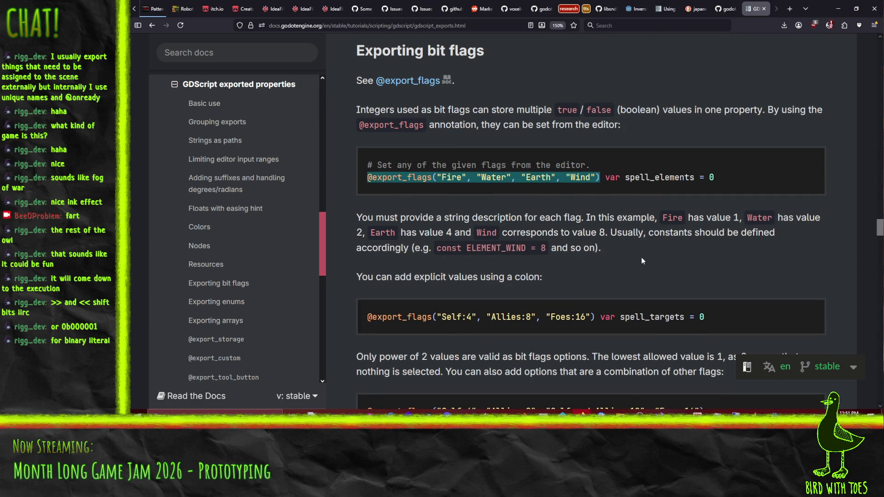
pyautogui.click(583, 414)
pyautogui.click(543, 414)
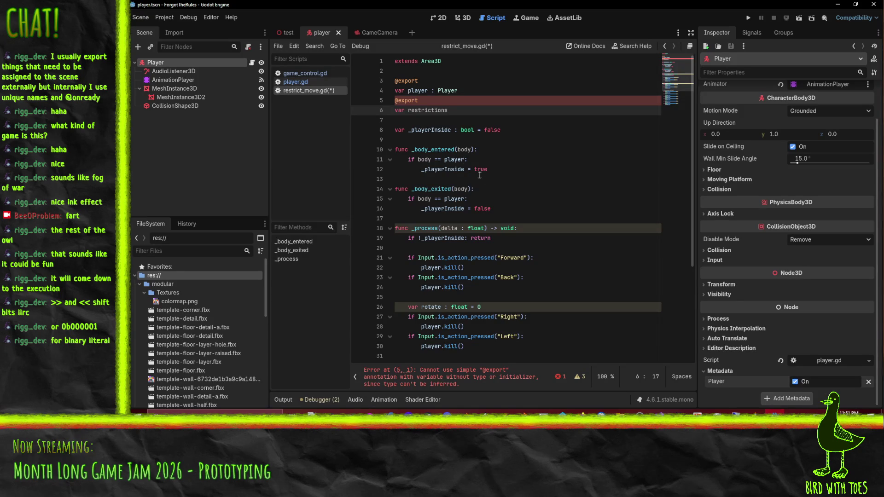
pyautogui.click(456, 104)
pyautogui.hotkey('shift', 'Home')
pyautogui.hotkey('ctrl', 'v')
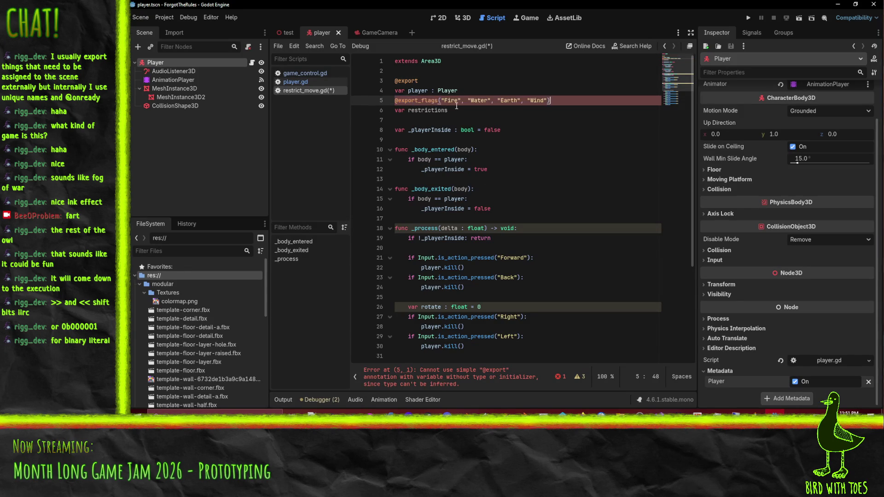
pyautogui.doubleClick(455, 101)
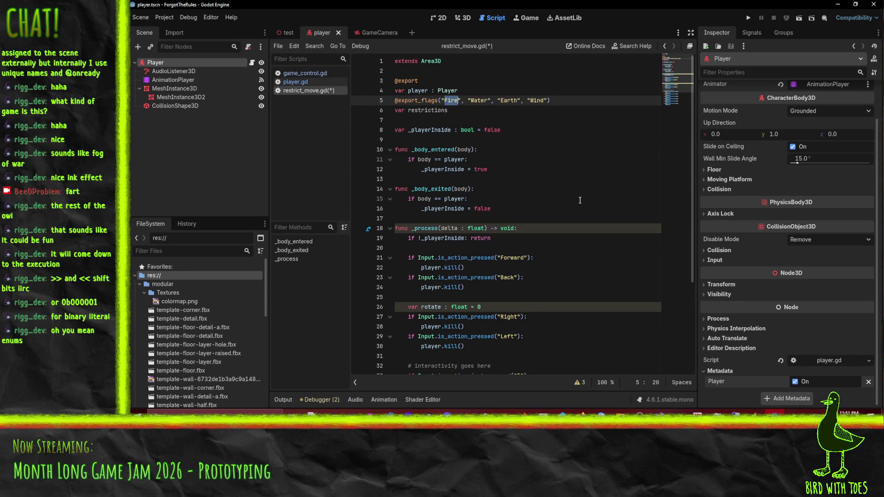
pyautogui.write('Forward')
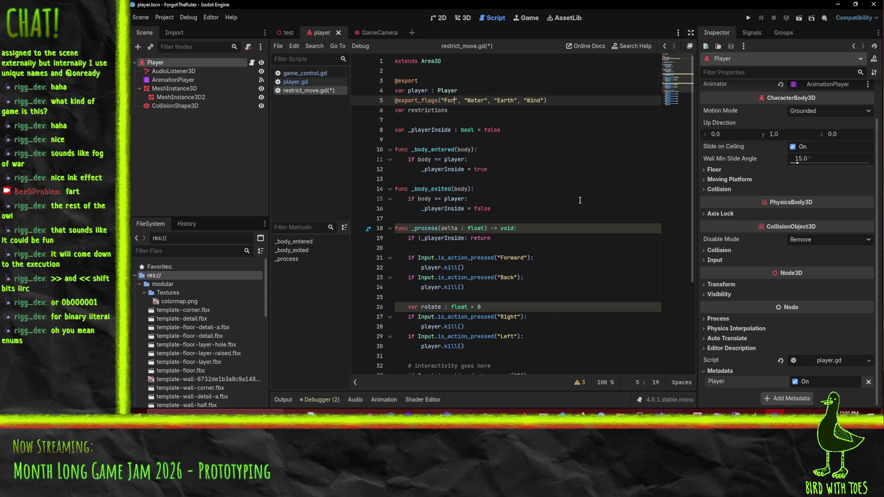
pyautogui.press('Right')
pyautogui.press('Right')
pyautogui.press('Right')
pyautogui.hotkey('ctrl', 'shift', 'Right')
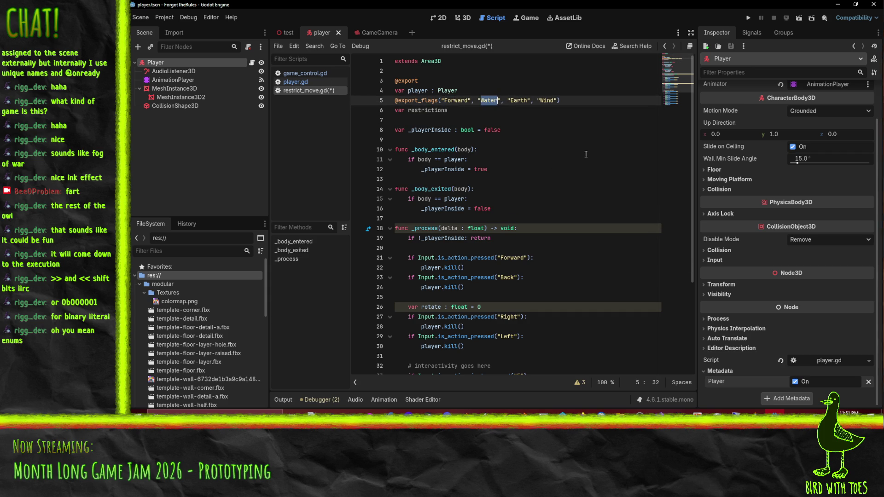
pyautogui.write('Backward')
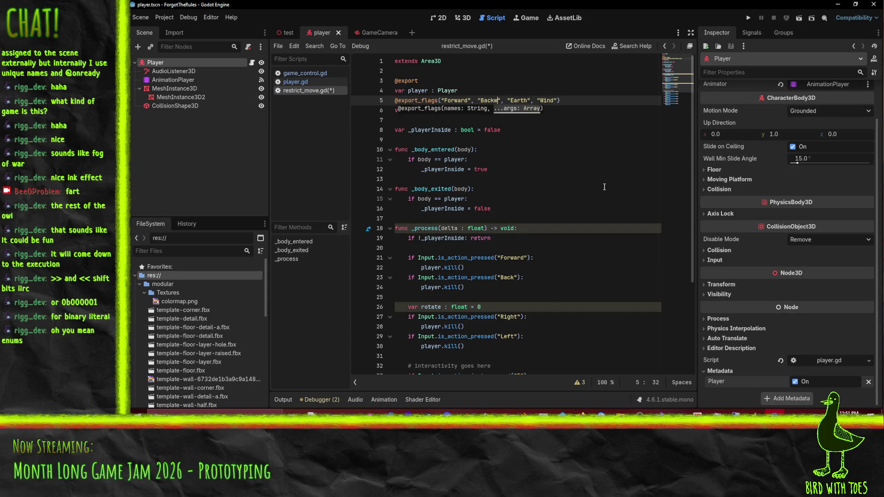
pyautogui.click(601, 179)
# Insert blank lines below the extends line at the top of restrict_move.gd.
pyautogui.click(567, 150)
pyautogui.click(516, 80)
pyautogui.click(490, 62)
pyautogui.press('Return')
pyautogui.press('Return')
pyautogui.write('enumb')
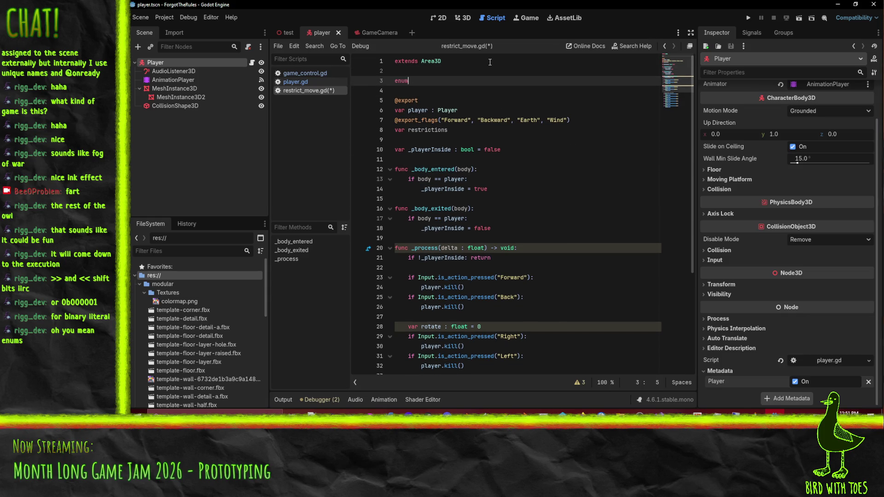
pyautogui.press('BackSpace')
pyautogui.write('blah ')
pyautogui.write('{')
pyautogui.press('Return')
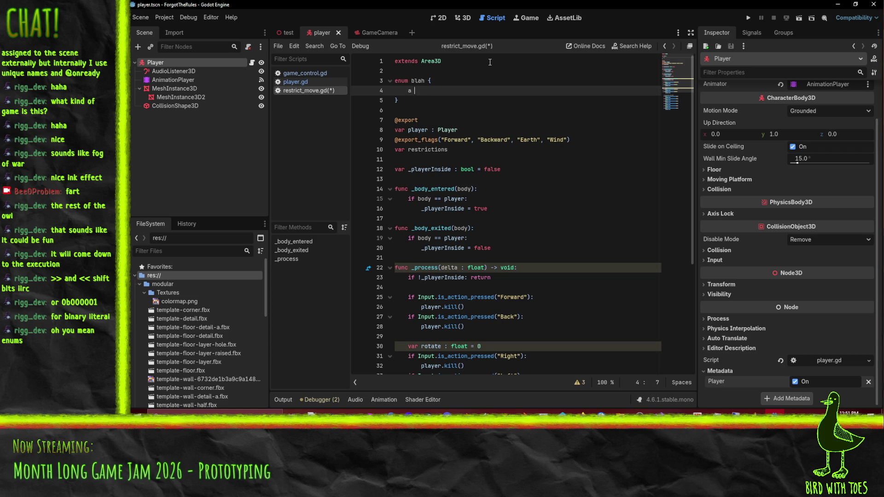
pyautogui.write('= 1')
pyautogui.press('Return')
pyautogui.write('=2')
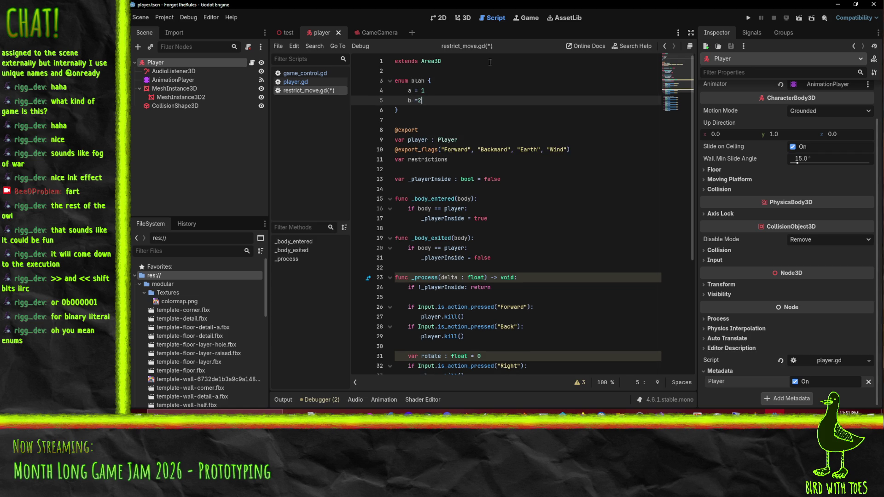
pyautogui.press('Return')
pyautogui.write('4')
pyautogui.press('Return')
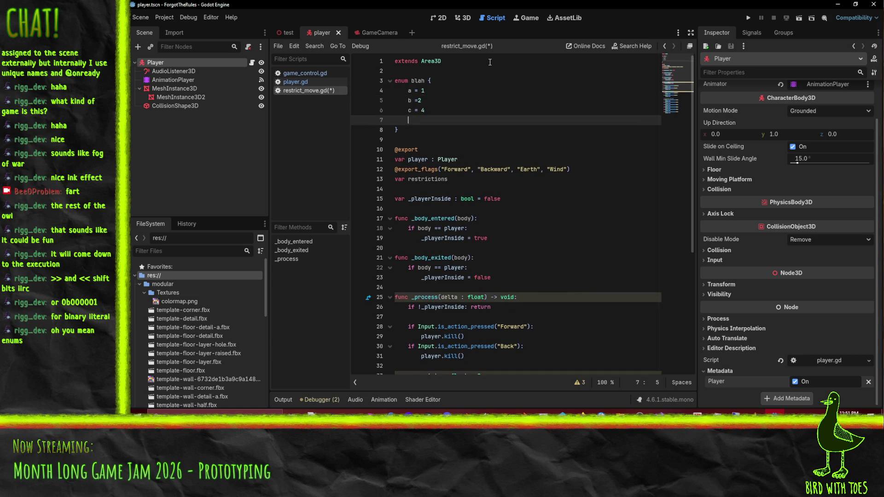
pyautogui.press('Up')
pyautogui.press('Up')
pyautogui.press('Up')
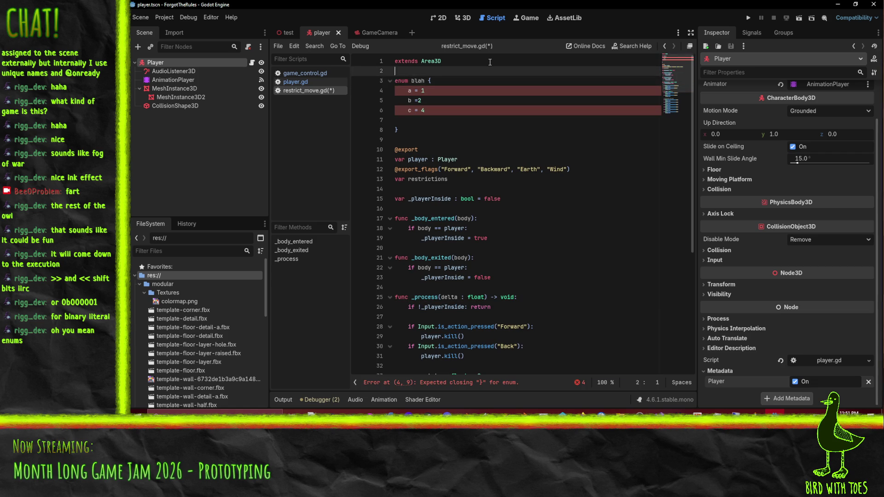
pyautogui.hotkey('shift', 'Down')
pyautogui.hotkey('shift', 'Down')
pyautogui.hotkey('shift', 'Down')
pyautogui.hotkey('shift', 'Down')
pyautogui.hotkey('shift', 'Down')
pyautogui.hotkey('shift', 'Down')
pyautogui.press('BackSpace')
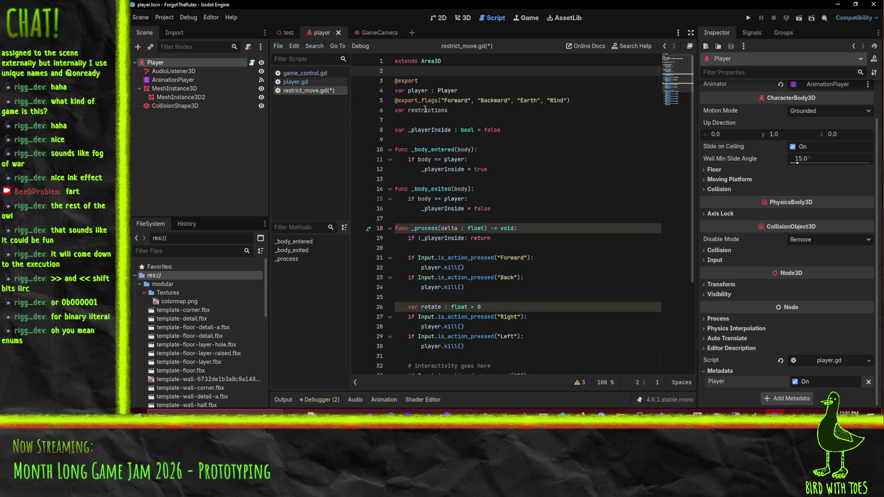
pyautogui.click(529, 119)
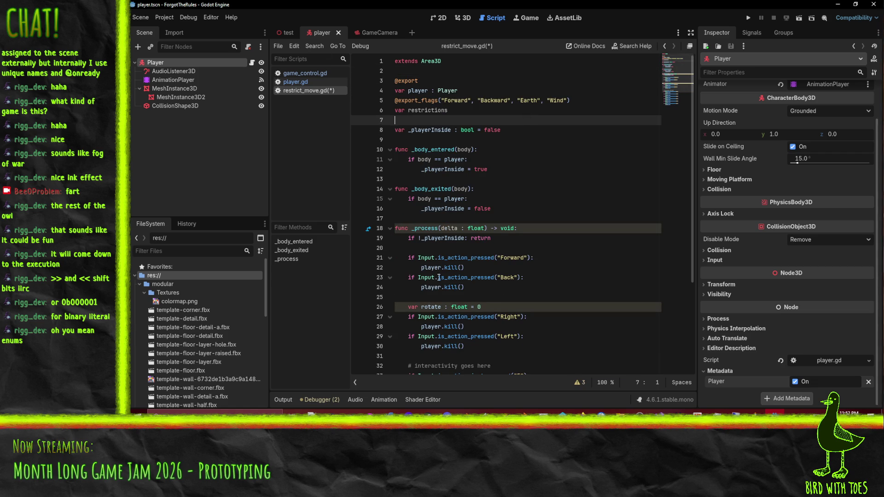
# Replace Earth and Wind with Right and Left, then append "Q", "E", "1", "2", "3", "4" to the flags.
pyautogui.click(526, 288)
pyautogui.doubleClick(512, 316)
pyautogui.hotkey('ctrl', 'c')
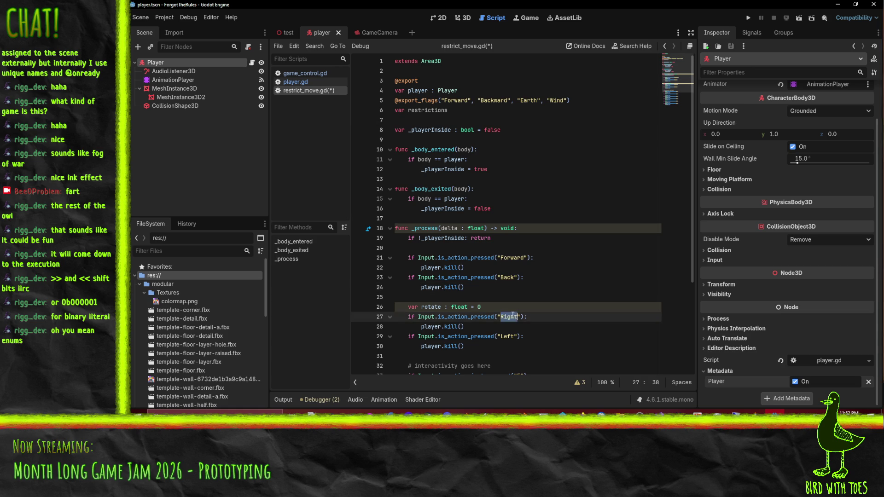
pyautogui.click(521, 101)
pyautogui.doubleClick(525, 101)
pyautogui.hotkey('ctrl', 'v')
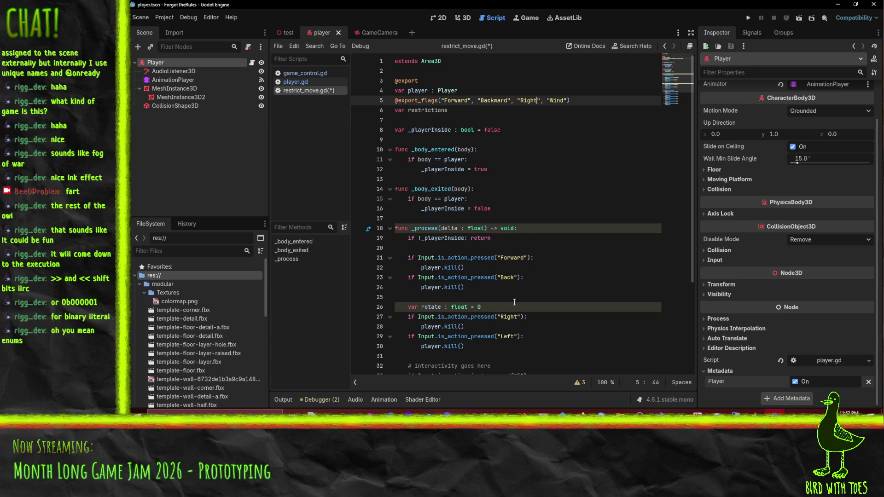
pyautogui.doubleClick(511, 336)
pyautogui.hotkey('ctrl', 'c')
pyautogui.doubleClick(557, 100)
pyautogui.hotkey('ctrl', 'v')
pyautogui.write(', "')
pyautogui.write('Q", ')
pyautogui.write('"E", "')
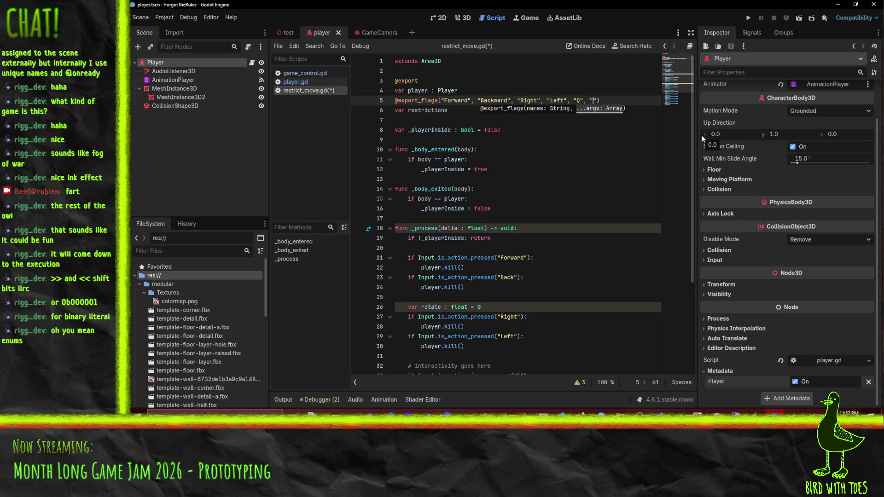
pyautogui.write('1"')
pyautogui.write(', "2", "')
pyautogui.write('3", "4')
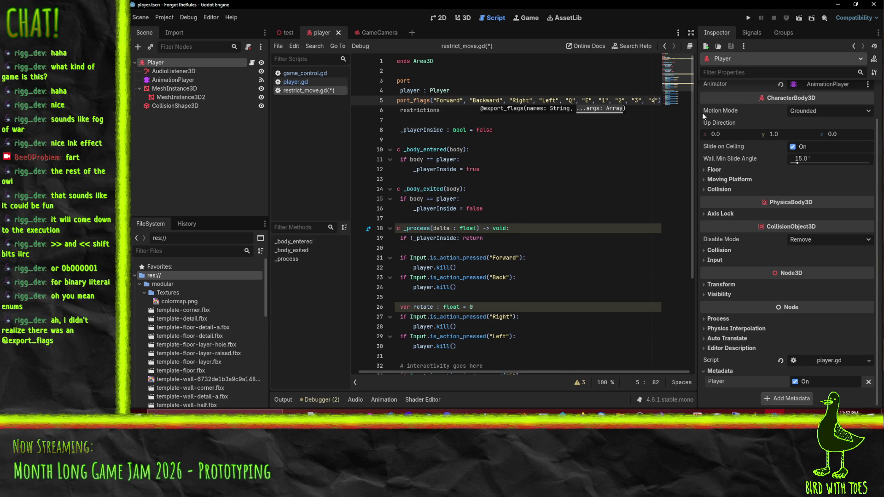
pyautogui.press('Home')
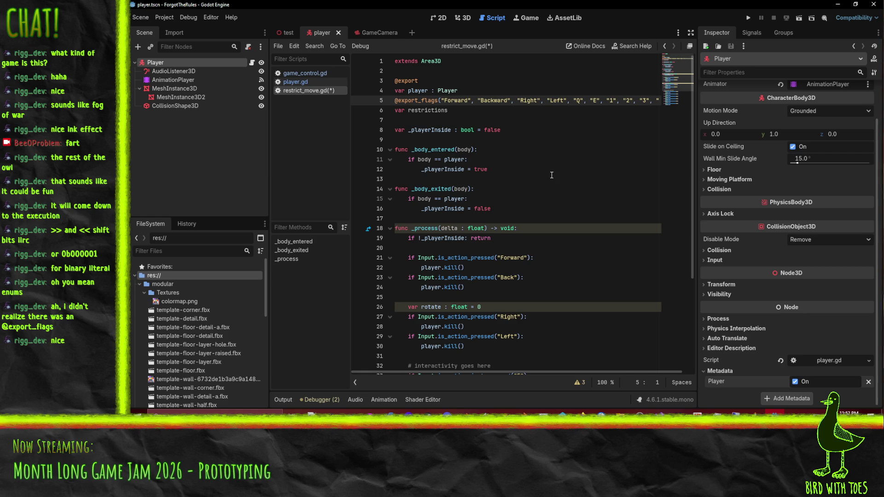
# Append restrictions & 1 to the Forward input check's condition before the colon.
pyautogui.click(449, 105)
pyautogui.scroll(-2, 551, 243)
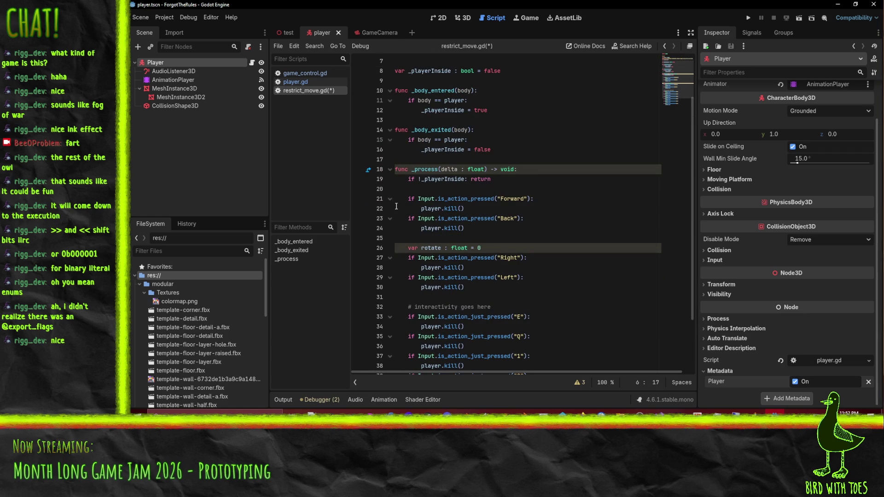
pyautogui.click(535, 200)
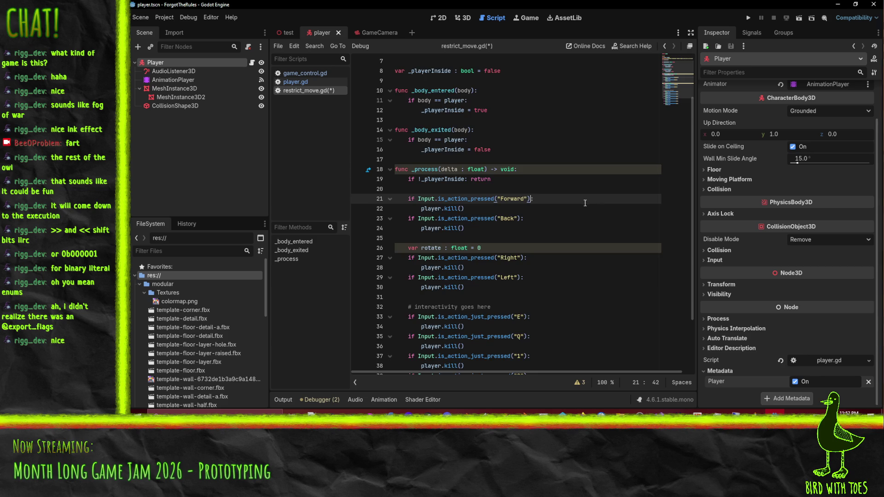
pyautogui.scroll(1, 599, 231)
pyautogui.write('restri')
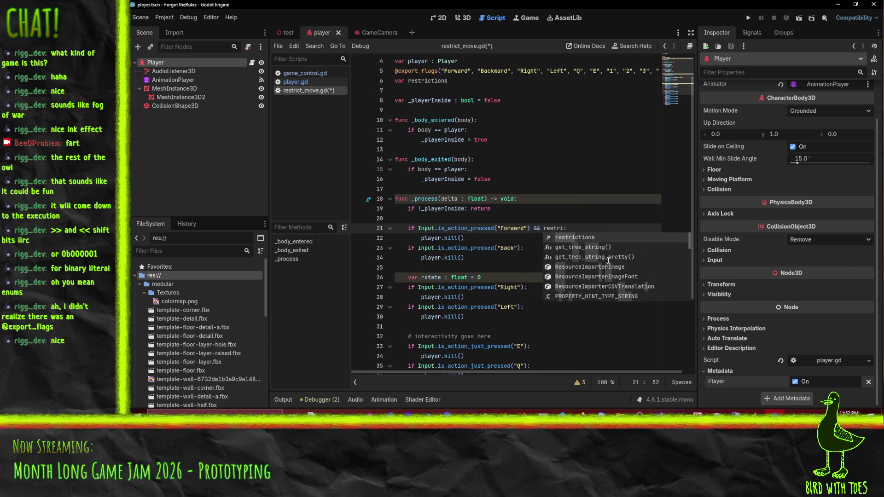
pyautogui.press('Return')
pyautogui.write('@#')
pyautogui.press('BackSpace')
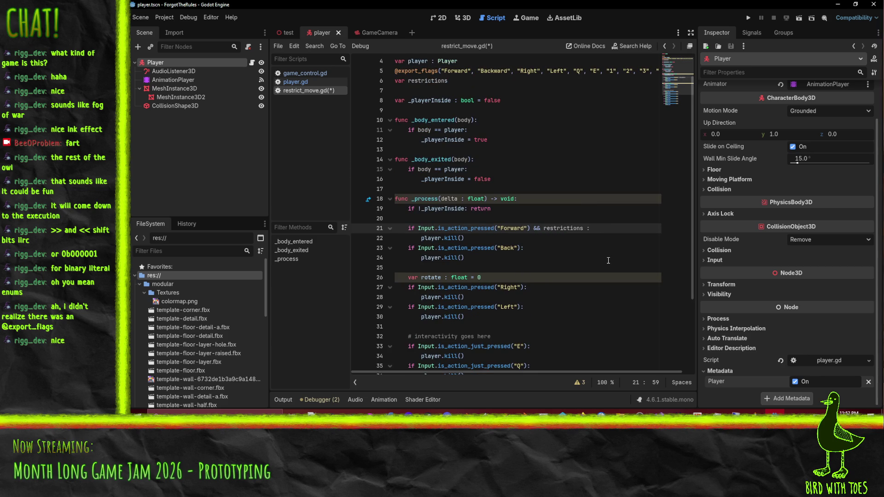
pyautogui.write('& 1')
pyautogui.hotkey('alt', 'Tab')
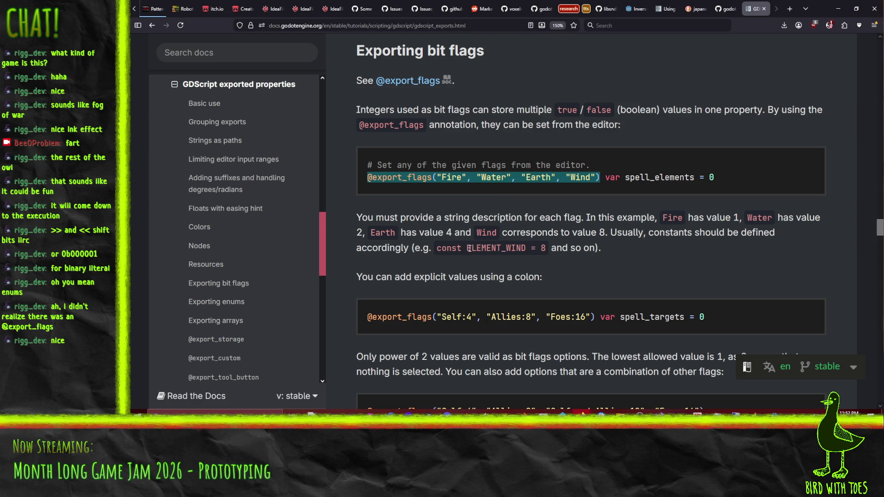
pyautogui.hotkey('alt', 'Tab')
pyautogui.scroll(1, 522, 242)
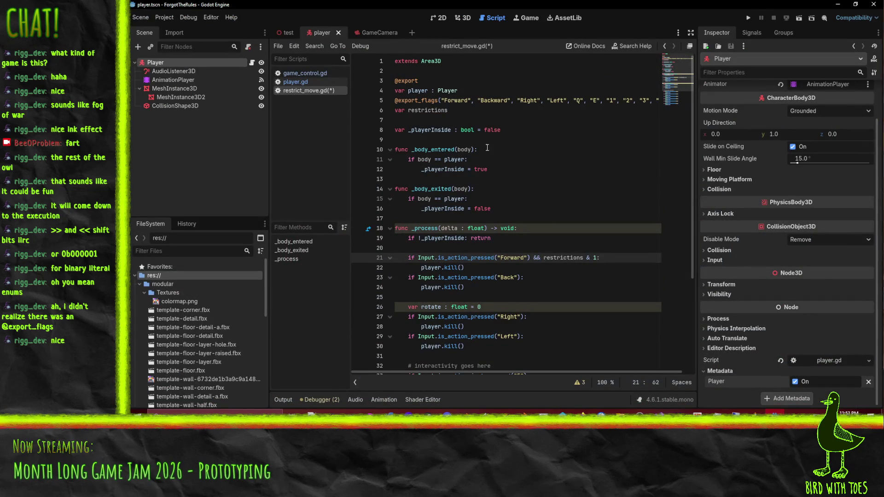
# Add constants NO_FORWARD = 1, NO_BACKWARD = 2, NO_RIGHT = 4 and NO_LEFT = 8 below var restrictions.
pyautogui.click(598, 111)
pyautogui.press('Return')
pyautogui.press('Return')
pyautogui.write('const ')
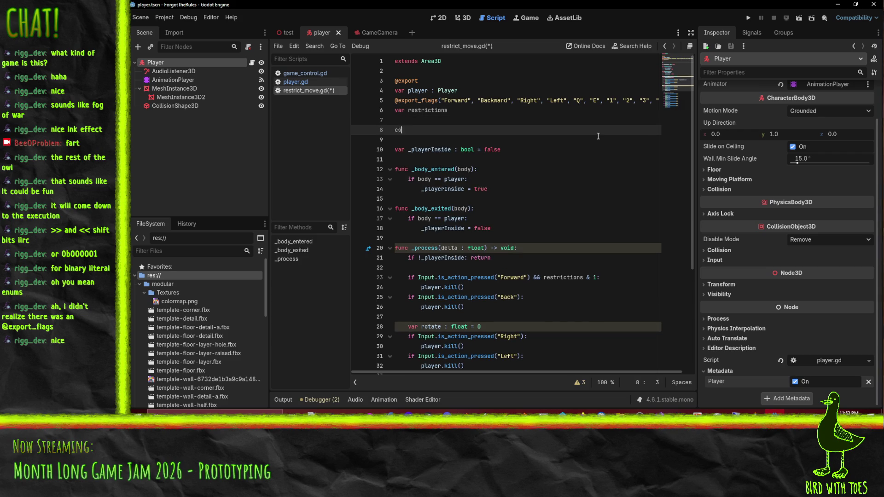
pyautogui.write('NO_FORW')
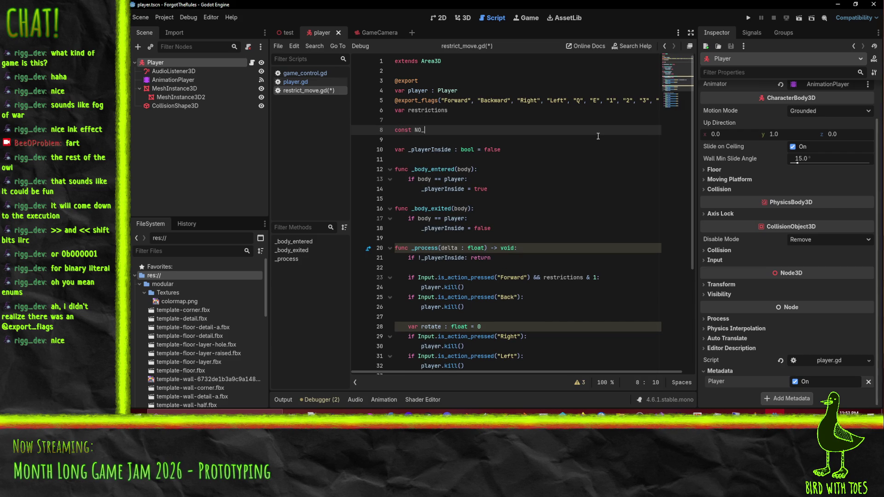
pyautogui.write('ARD = ')
pyautogui.write('1')
pyautogui.press('Return')
pyautogui.write('const NO_BA')
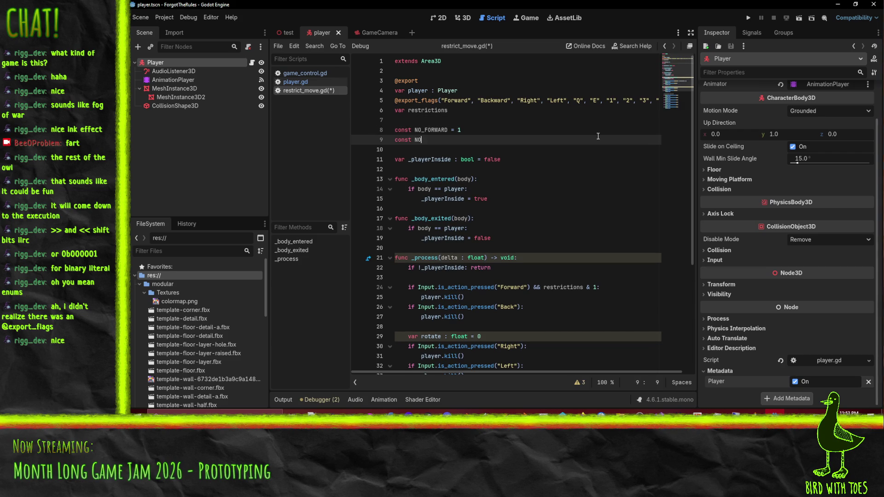
pyautogui.write('CKWARD = 2')
pyautogui.press('Return')
pyautogui.write('const ')
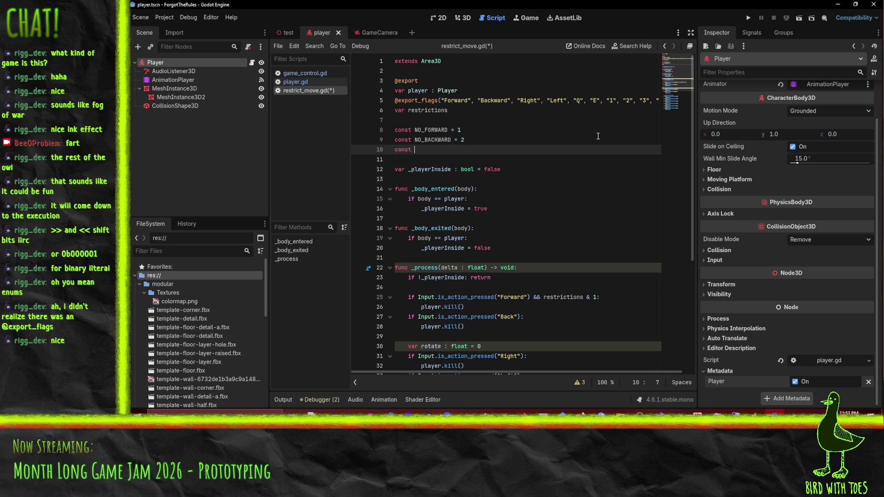
pyautogui.write('NO_RIGHT = ')
pyautogui.write('4')
pyautogui.press('Return')
pyautogui.write('const NO_')
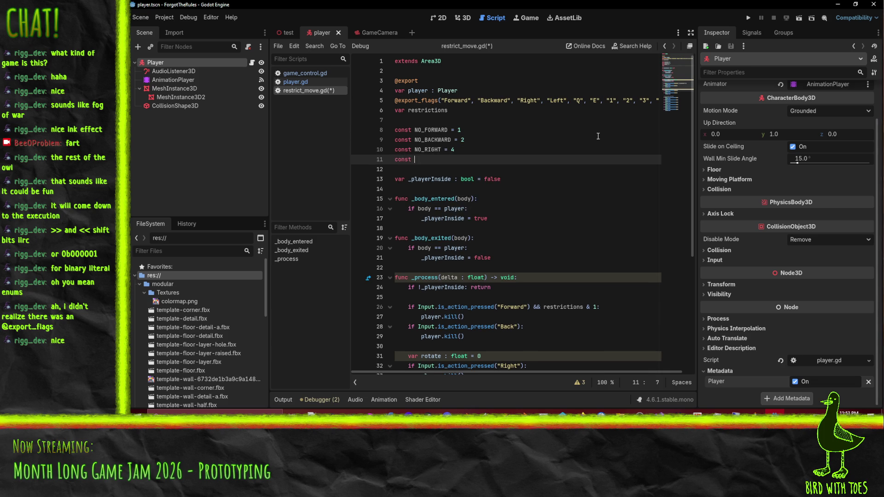
pyautogui.write('LEFT = 8')
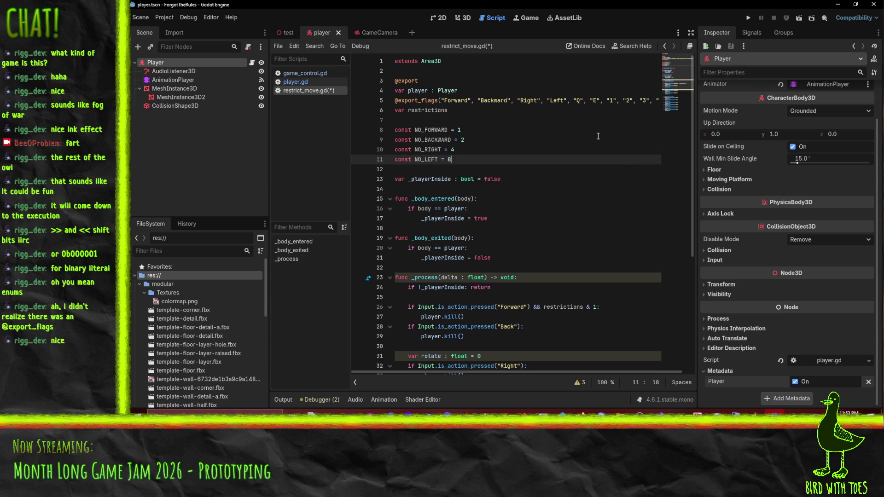
pyautogui.press('Return')
# Add constants NO_Q = 16, NO_E = 32, NO_1 = 64, NO_2 = 128, NO_3 = 256 and NO_4 = 512.
pyautogui.write('nst NO_Q = ')
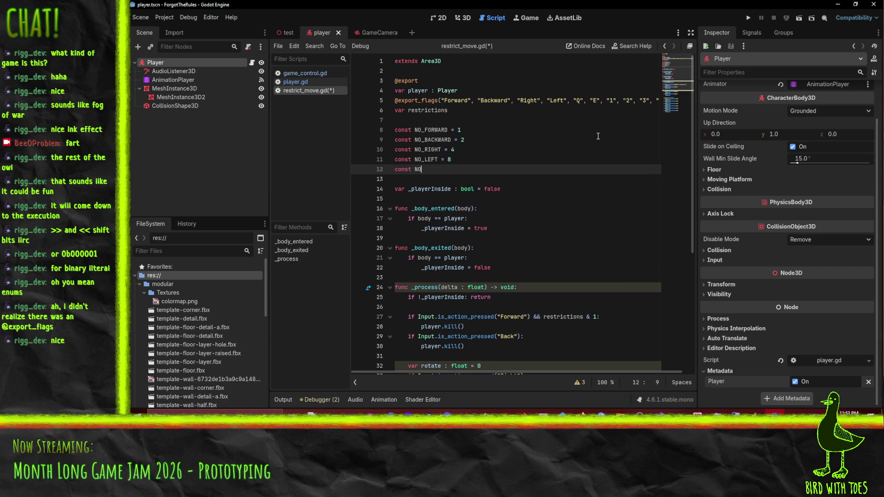
pyautogui.write('16')
pyautogui.press('Return')
pyautogui.write('const NO_E ')
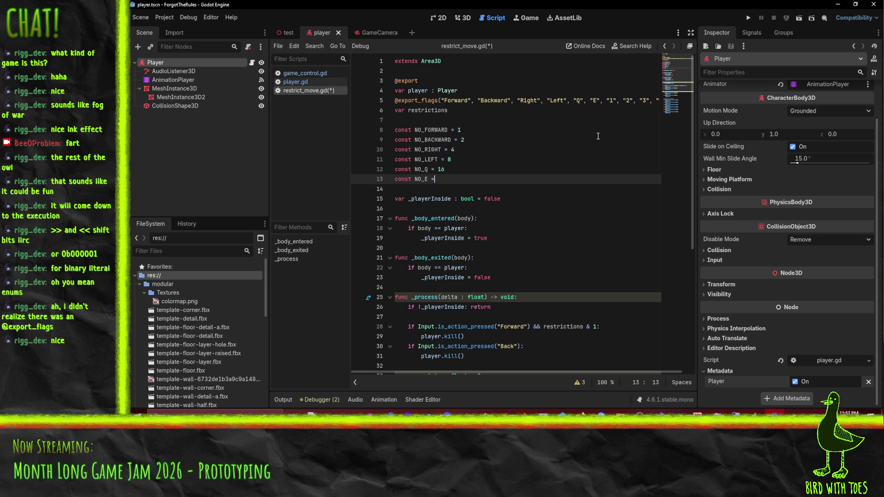
pyautogui.write('= ')
pyautogui.write('32')
pyautogui.press('Return')
pyautogui.write('const NO_1')
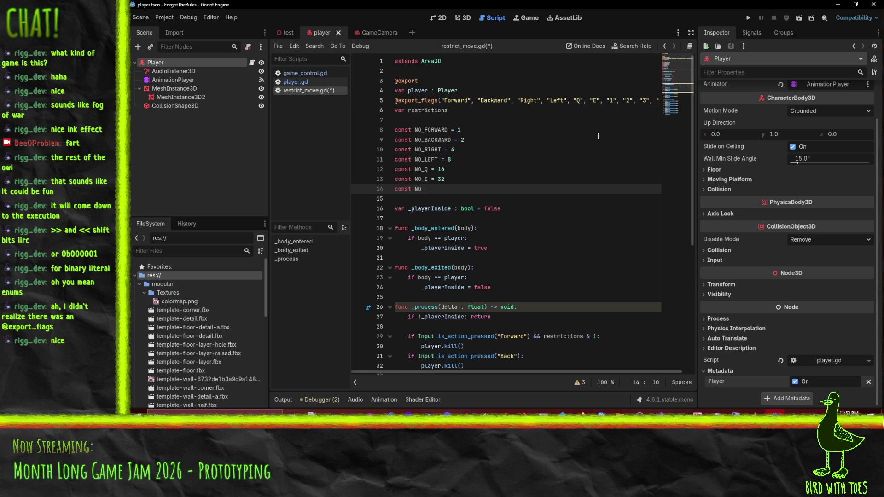
pyautogui.write(' = ')
pyautogui.write('64')
pyautogui.press('Return')
pyautogui.write('onst NO_2 ')
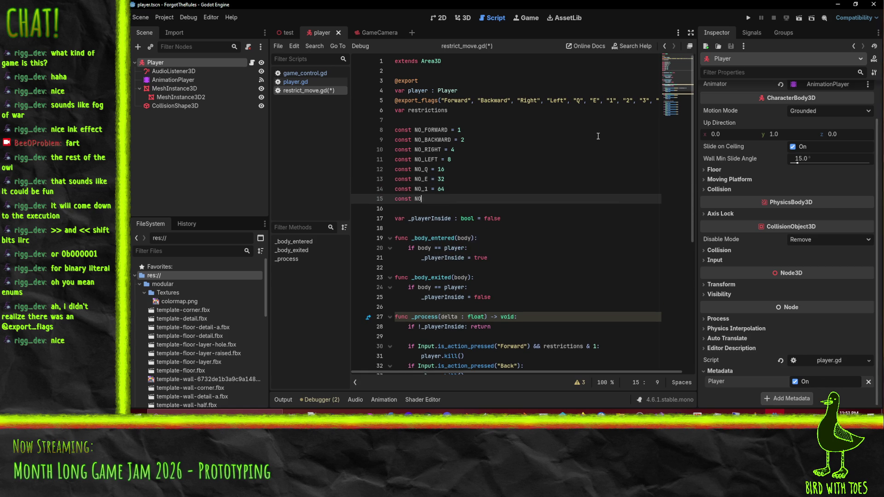
pyautogui.write('= 128')
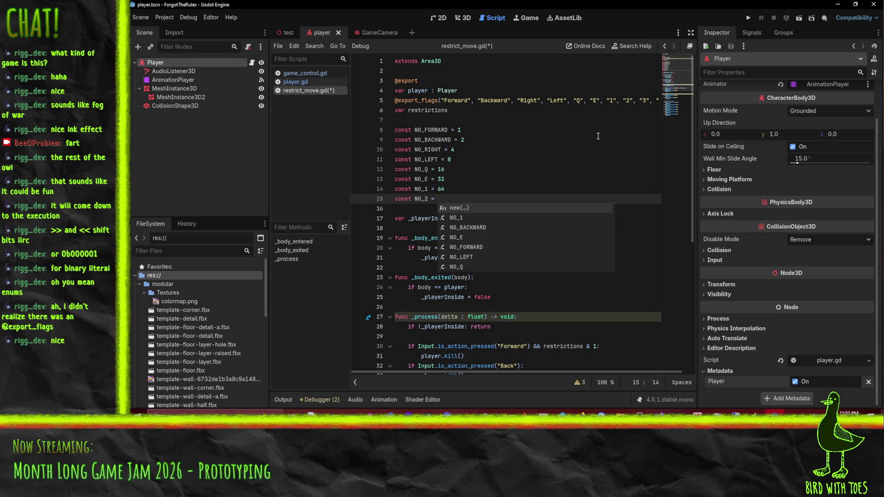
pyautogui.press('Return')
pyautogui.write('const NO_3')
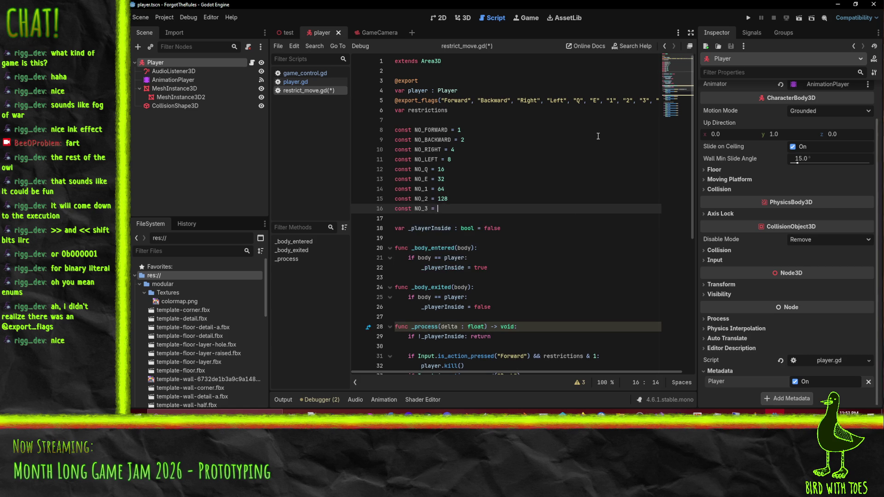
pyautogui.write(' = ')
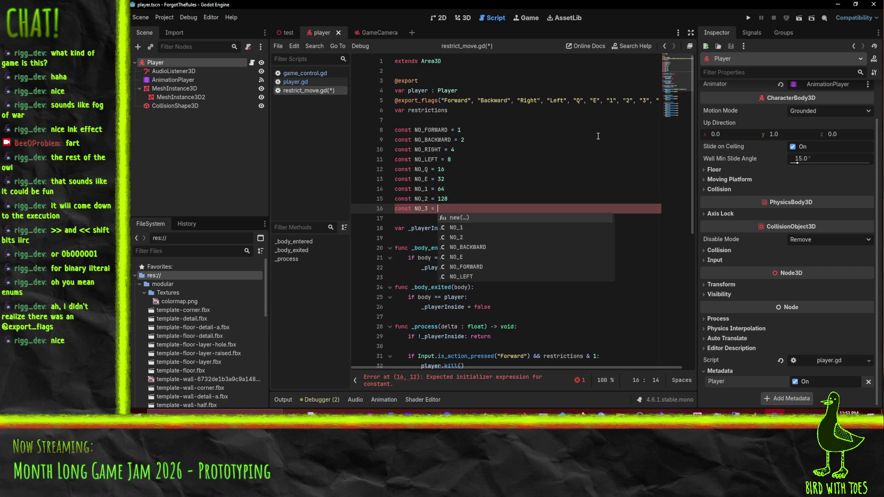
pyautogui.write('256')
pyautogui.press('Return')
pyautogui.write('const NO_4')
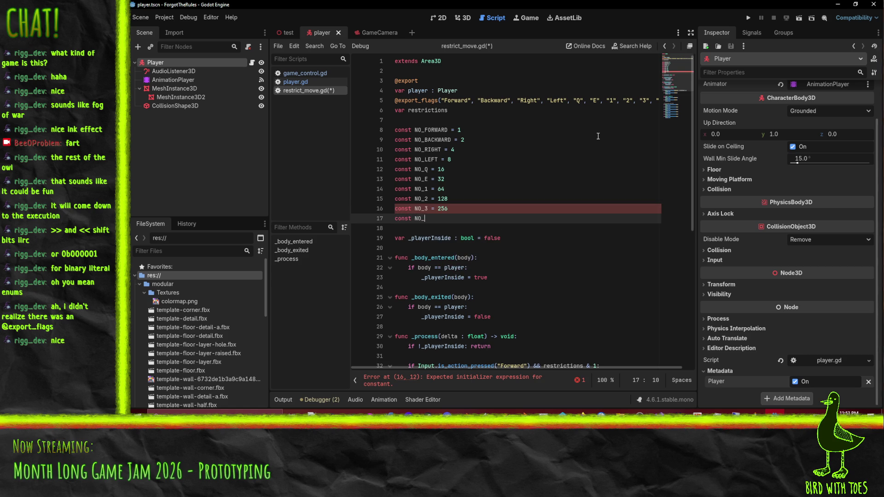
pyautogui.write(' = 512')
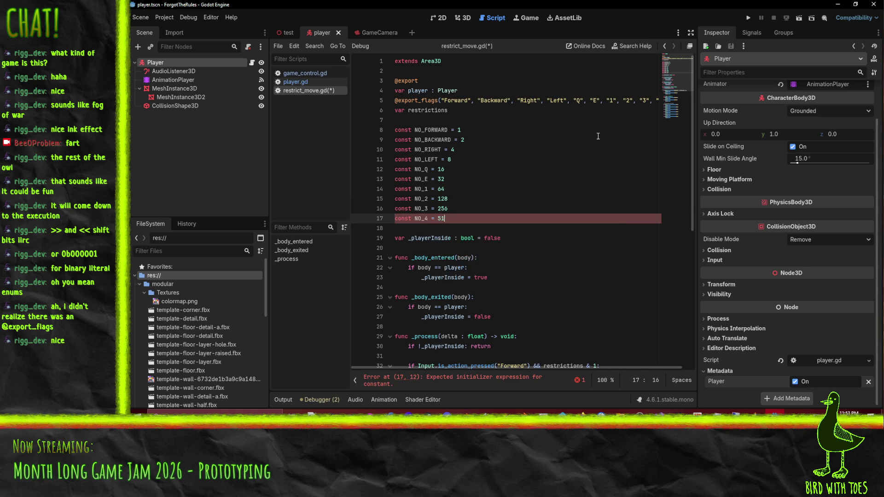
pyautogui.scroll(-2, 453, 251)
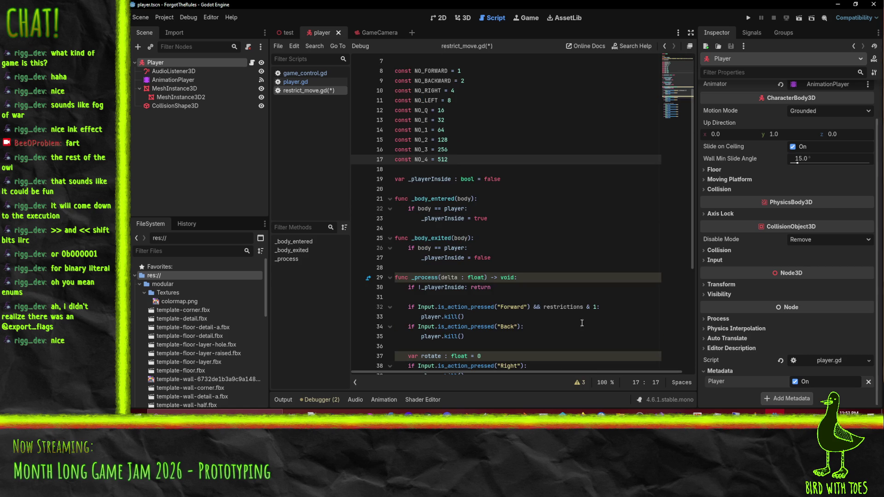
pyautogui.press('Up')
pyautogui.press('Up')
pyautogui.press('Up')
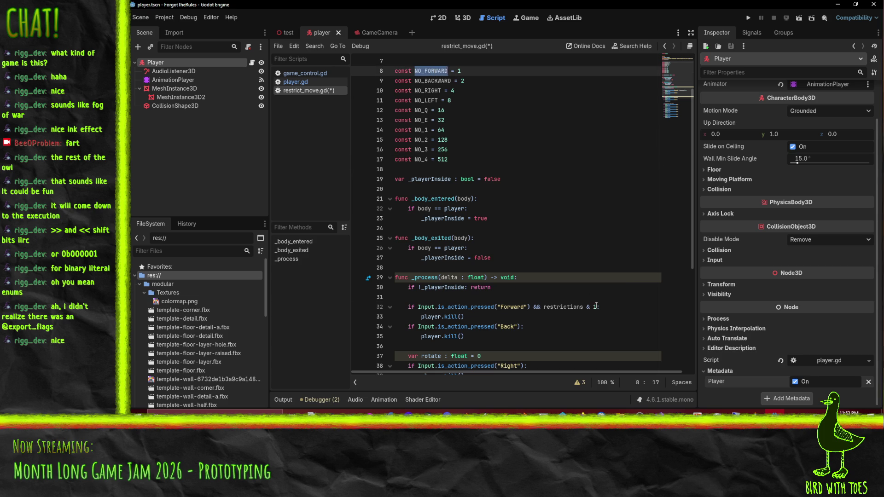
# Change the Forward check to && (restrictions & NO_FORWARD) and copy that condition.
pyautogui.click(595, 306)
pyautogui.write('NO_FORWARD')
pyautogui.hotkey('ctrl', 'Left')
pyautogui.hotkey('ctrl', 'Left')
pyautogui.hotkey('ctrl', 'Left')
pyautogui.write('(')
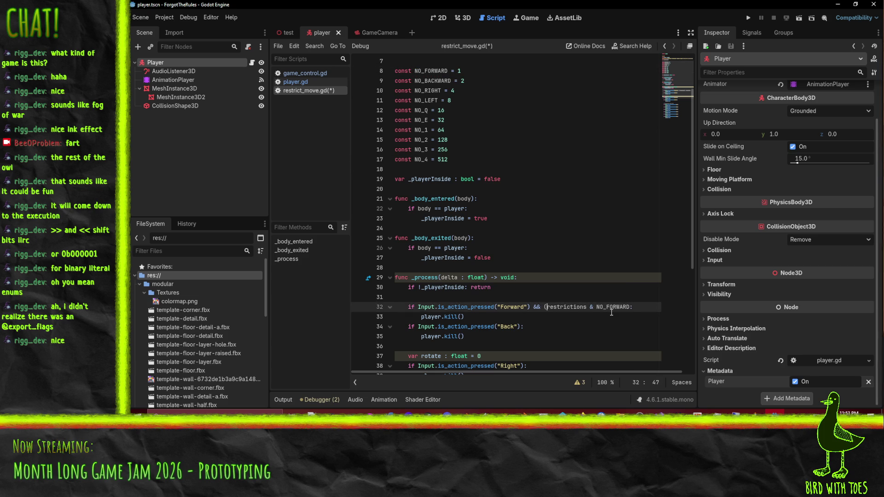
pyautogui.scroll(-2, 611, 313)
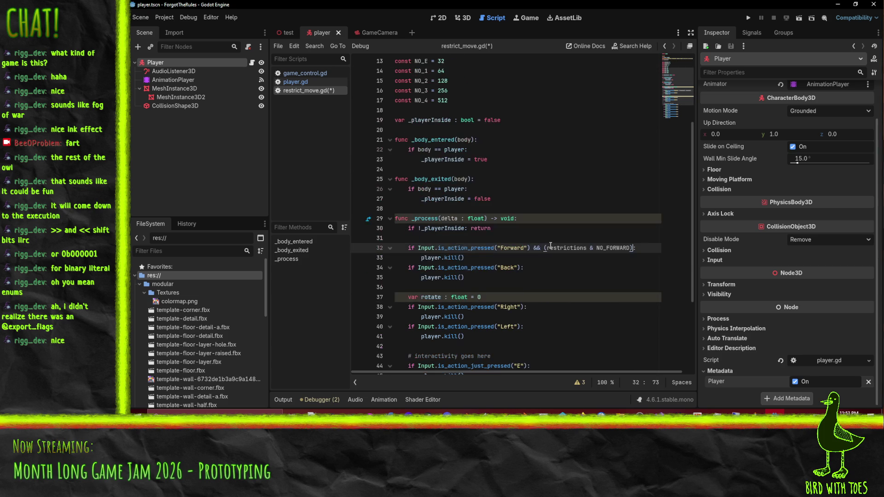
pyautogui.hotkey('ctrl', 'shift', 'Left')
pyautogui.hotkey('ctrl', 'shift', 'Left')
pyautogui.hotkey('ctrl', 'shift', 'Left')
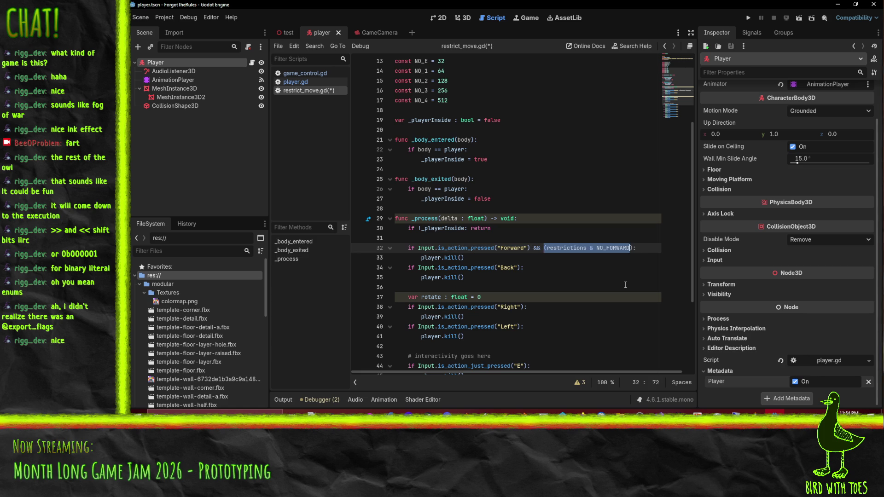
pyautogui.hotkey('ctrl', 'shift', 'Left')
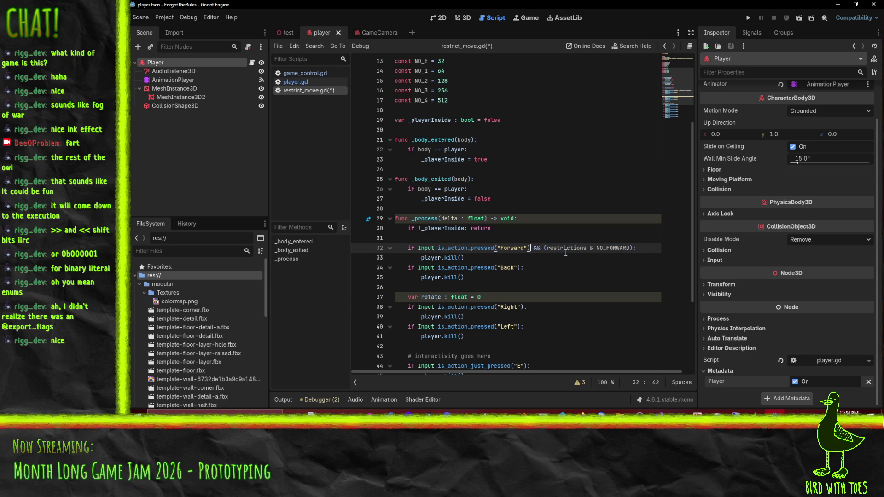
pyautogui.hotkey('ctrl', 'c')
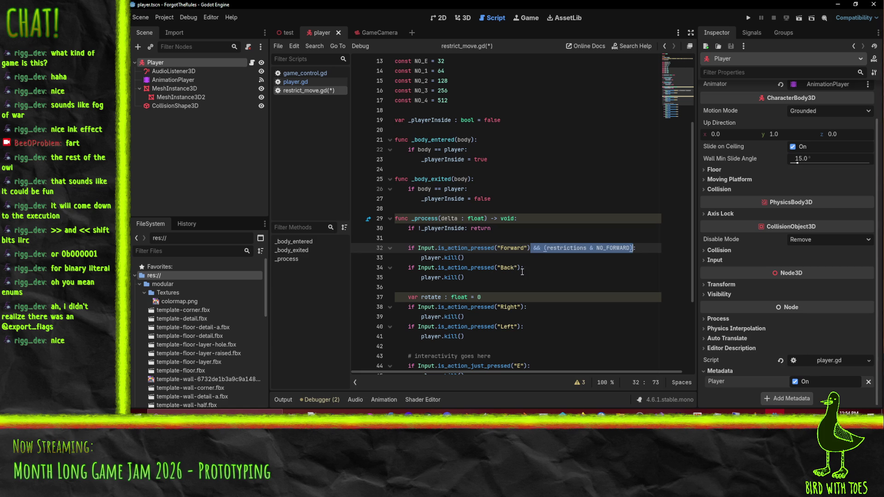
# Add the condition to the Back check, using NO_BACKWARD as its constant.
pyautogui.click(521, 267)
pyautogui.hotkey('ctrl', 'v')
pyautogui.doubleClick(604, 268)
pyautogui.press('Down')
pyautogui.press('Up')
pyautogui.hotkey('shift', 'Left')
pyautogui.hotkey('shift', 'Left')
pyautogui.hotkey('shift', 'Left')
pyautogui.hotkey('shift', 'Left')
pyautogui.write('BACK')
pyautogui.scroll(3, 522, 190)
pyautogui.write('WARD')
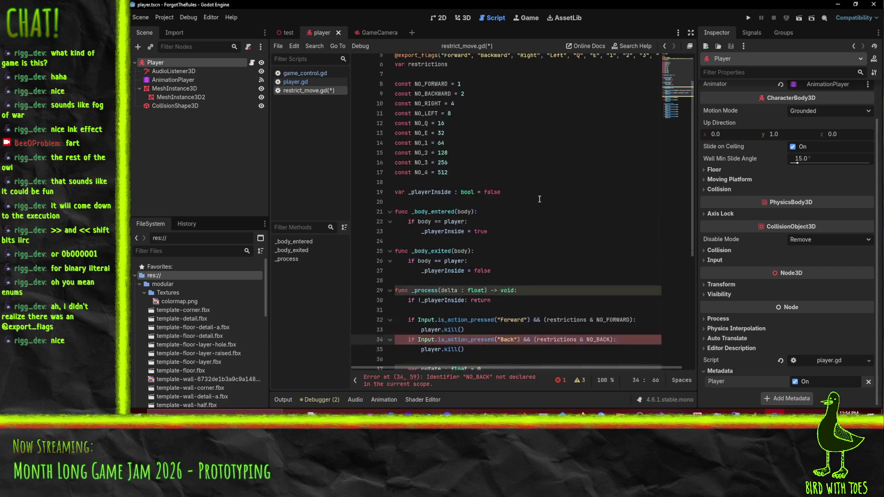
pyautogui.scroll(-5, 523, 190)
# Paste the restriction condition onto the Right and Left checks.
pyautogui.click(540, 248)
pyautogui.press('Left')
pyautogui.hotkey('ctrl', 'v')
pyautogui.press('Left')
pyautogui.press('Left')
pyautogui.press('BackSpace')
pyautogui.press('BackSpace')
pyautogui.press('BackSpace')
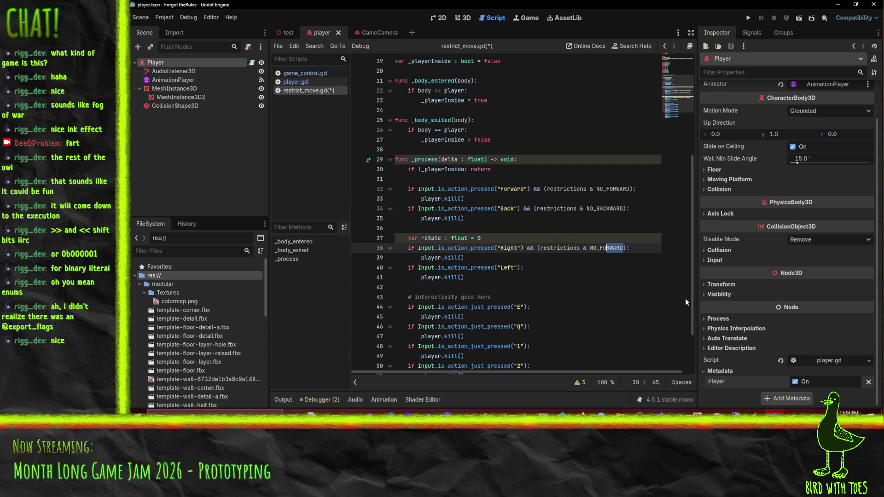
pyautogui.press('Delete')
pyautogui.write('LEFT')
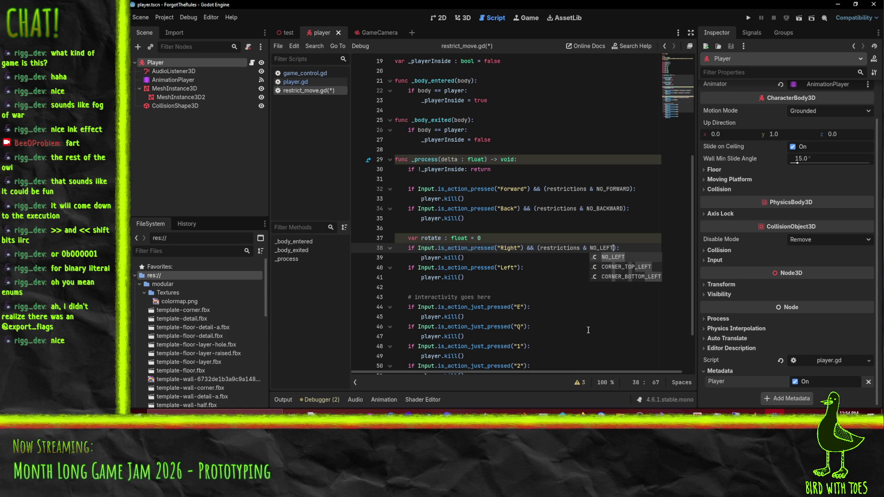
pyautogui.press('Escape')
pyautogui.click(522, 268)
pyautogui.hotkey('ctrl', 'v')
# Correct the Right and Left constants to NO_RIGHT and NO_LEFT, then add the condition on line 54.
pyautogui.click(600, 248)
pyautogui.press('BackSpace')
pyautogui.press('Delete')
pyautogui.press('Delete')
pyautogui.press('Delete')
pyautogui.write('RIGHT')
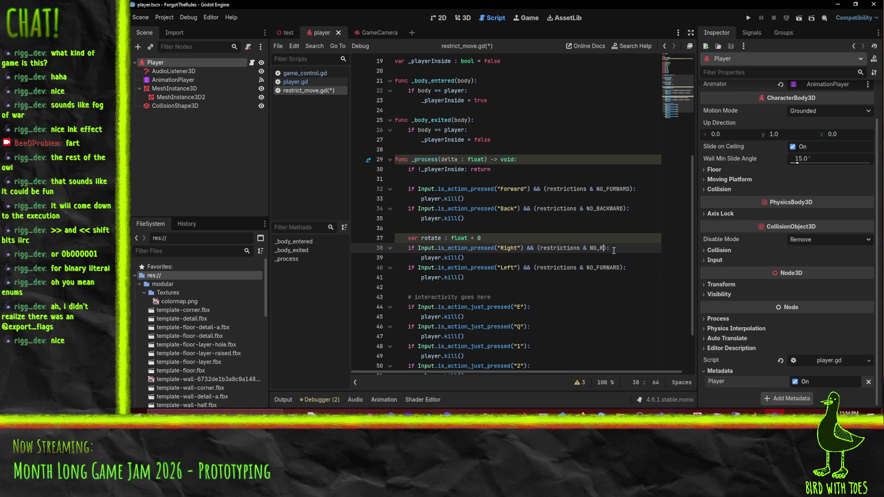
pyautogui.click(605, 269)
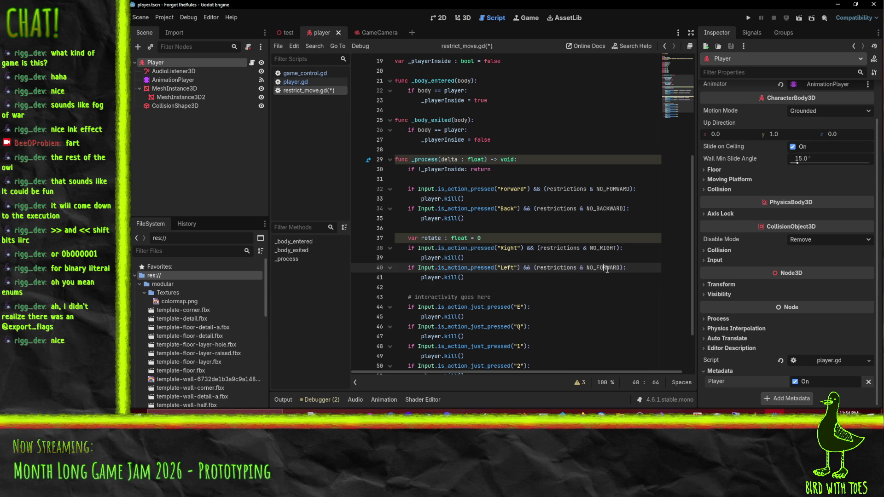
pyautogui.hotkey('shift', 'Right')
pyautogui.hotkey('shift', 'Right')
pyautogui.hotkey('shift', 'Right')
pyautogui.write('LEFTT')
pyautogui.scroll(-2, 528, 274)
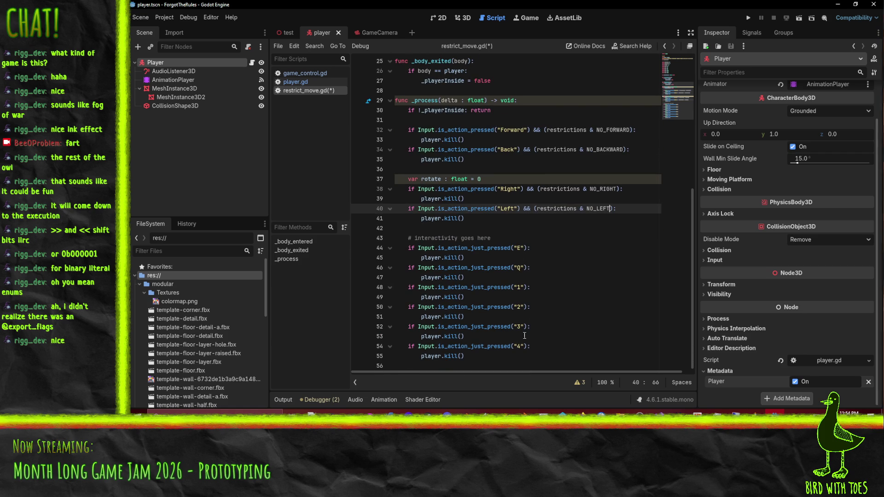
pyautogui.click(528, 346)
pyautogui.hotkey('ctrl', 'v')
# Paste the restriction condition onto the interaction checks on lines 44 through 54.
pyautogui.click(529, 326)
pyautogui.hotkey('ctrl', 'v')
pyautogui.click(529, 307)
pyautogui.hotkey('ctrl', 'v')
pyautogui.click(529, 288)
pyautogui.hotkey('ctrl', 'v')
pyautogui.click(529, 268)
pyautogui.hotkey('ctrl', 'v')
pyautogui.click(530, 248)
pyautogui.hotkey('ctrl', 'v')
# Change the flags on lines 44, 46 and 48 from FORWARD to NO_E, NO_Q and NO_1.
pyautogui.moveTo(602, 248); pyautogui.dragTo(626, 247)
pyautogui.write('E')
pyautogui.press('Escape')
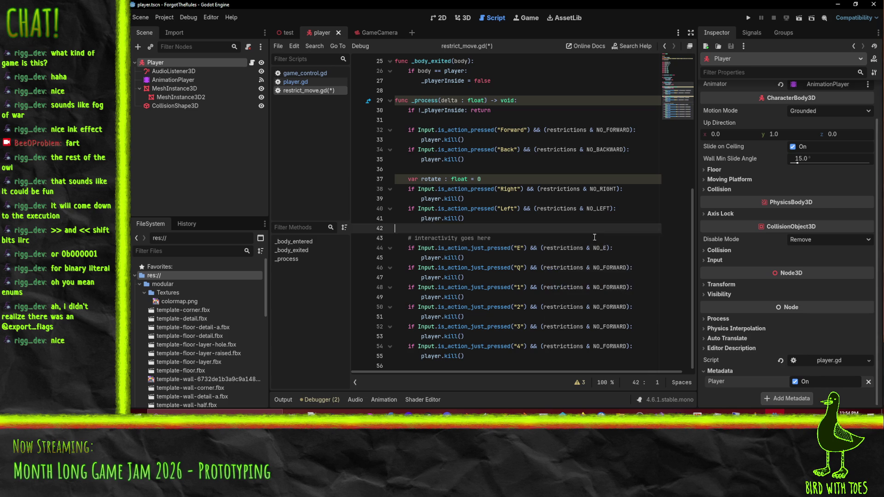
pyautogui.click(604, 269)
pyautogui.hotkey('shift', 'Right')
pyautogui.hotkey('shift', 'Right')
pyautogui.hotkey('shift', 'Right')
pyautogui.hotkey('shift', 'Right')
pyautogui.hotkey('shift', 'Right')
pyautogui.write('Q')
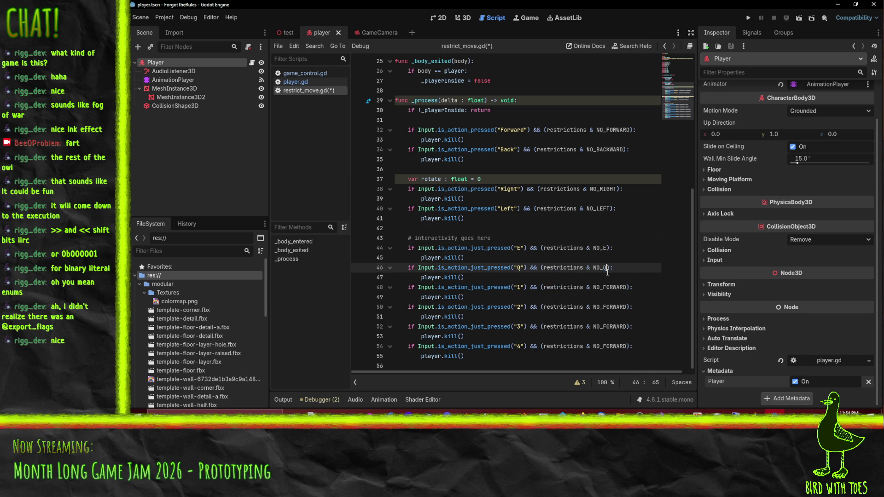
pyautogui.click(551, 268)
pyautogui.click(604, 287)
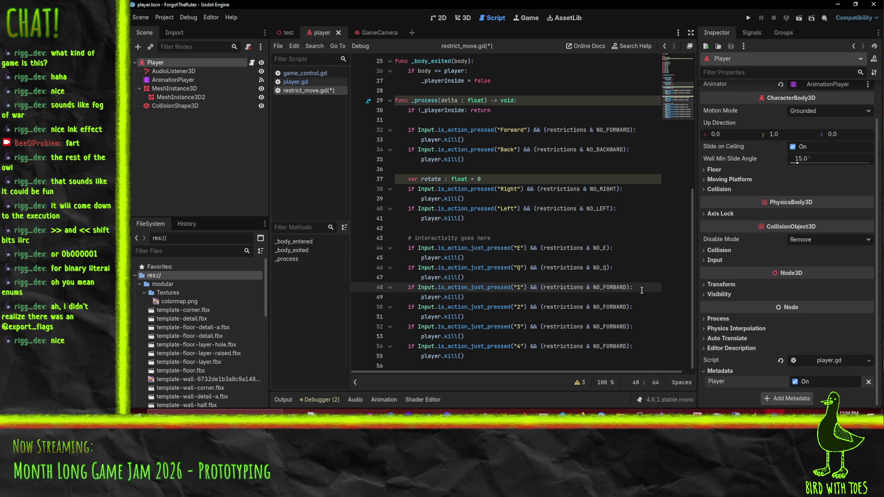
pyautogui.hotkey('shift', 'Right')
pyautogui.hotkey('shift', 'Right')
pyautogui.hotkey('shift', 'Right')
pyautogui.write('1')
# Change the flags on lines 50, 52 and 54 to NO_2, NO_3 and NO_4.
pyautogui.click(603, 307)
pyautogui.hotkey('shift', 'Right')
pyautogui.hotkey('shift', 'Right')
pyautogui.hotkey('shift', 'Right')
pyautogui.hotkey('shift', 'Right')
pyautogui.hotkey('shift', 'Right')
pyautogui.hotkey('shift', 'Right')
pyautogui.write('2')
pyautogui.press('Down')
pyautogui.press('Down')
pyautogui.press('Down')
pyautogui.click(603, 326)
pyautogui.hotkey('shift', 'Right')
pyautogui.hotkey('shift', 'Right')
pyautogui.hotkey('shift', 'Right')
pyautogui.write('3')
pyautogui.hotkey('ctrl', 'Left')
pyautogui.hotkey('ctrl', 'Left')
pyautogui.hotkey('ctrl', 'Left')
pyautogui.click(601, 347)
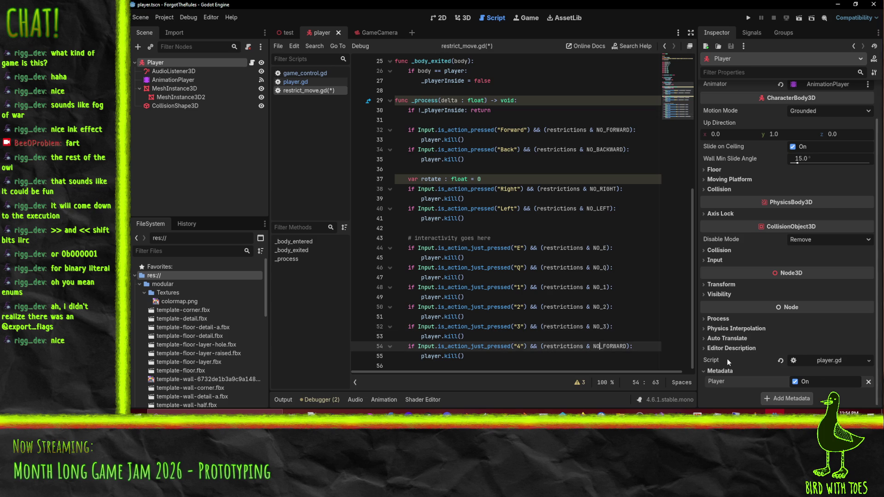
pyautogui.hotkey('shift', 'Right')
pyautogui.hotkey('shift', 'Right')
pyautogui.hotkey('shift', 'Right')
pyautogui.write('4')
pyautogui.press('Up')
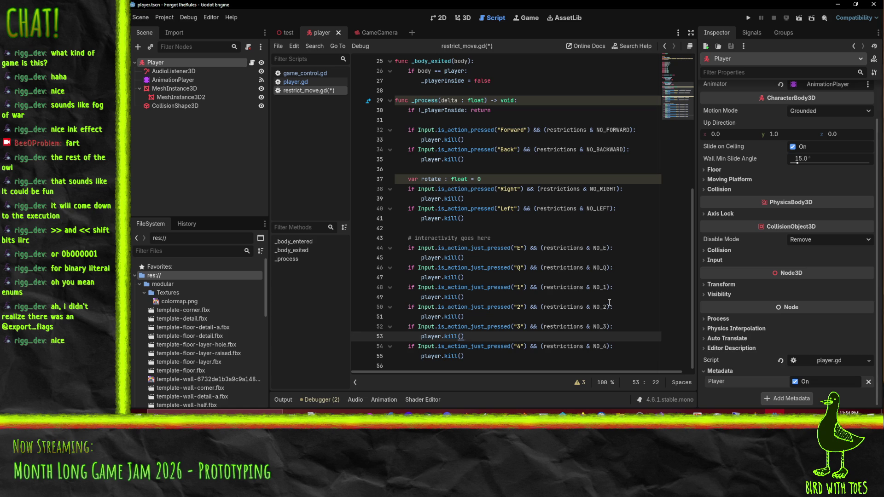
# Save restrict_move.gd, view the player in 3D, and run the game.
pyautogui.hotkey('ctrl', 's')
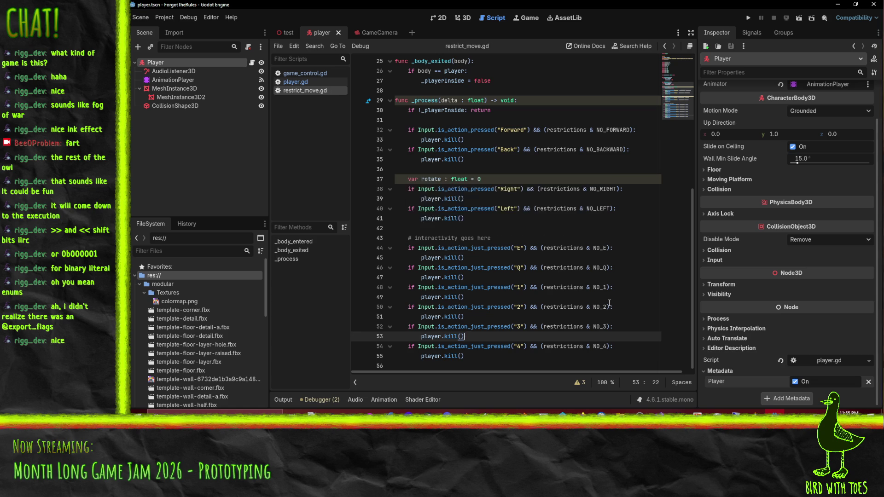
pyautogui.scroll(4, 612, 324)
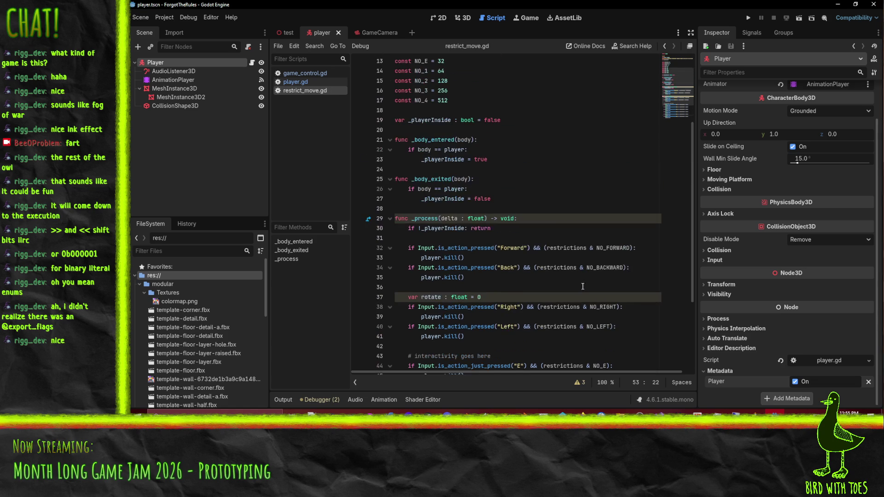
pyautogui.click(583, 258)
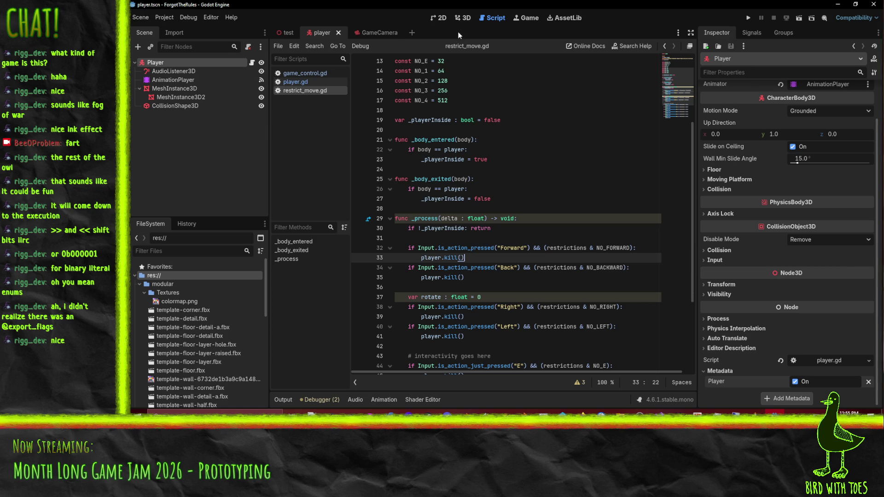
pyautogui.click(463, 17)
pyautogui.scroll(-2, 524, 218)
pyautogui.moveTo(504, 237); pyautogui.dragTo(587, 270)
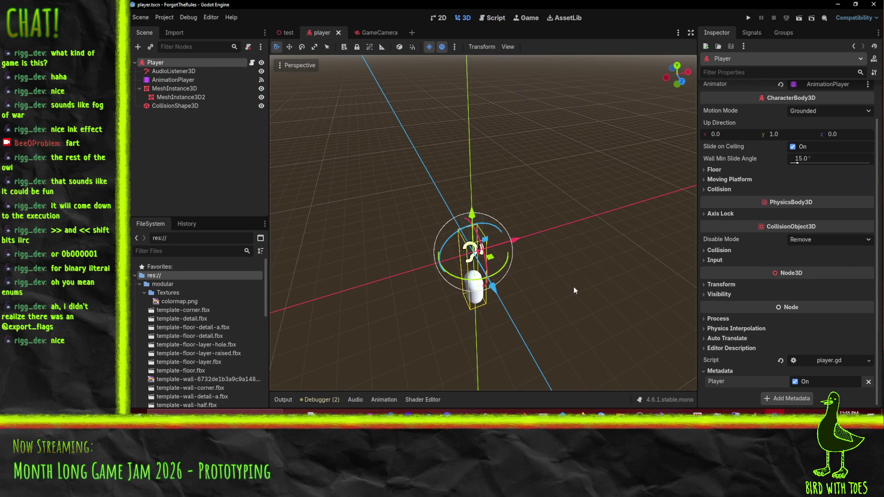
pyautogui.click(748, 18)
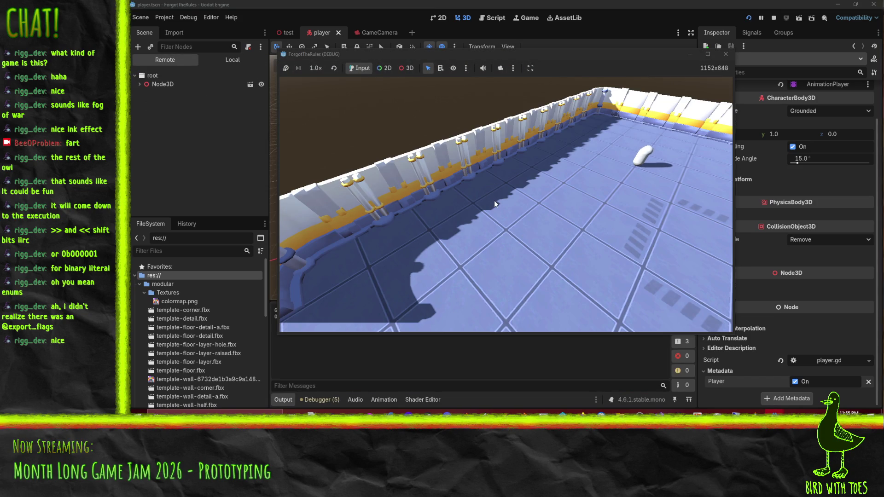
# Walk the player with S and W, quit with F8, and list the debugger's warnings.
pyautogui.press('s')
pyautogui.press('s')
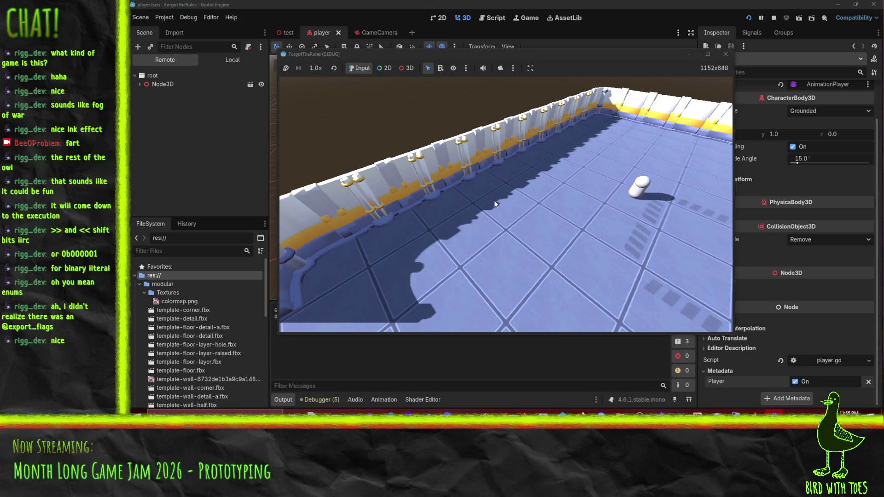
pyautogui.press('w')
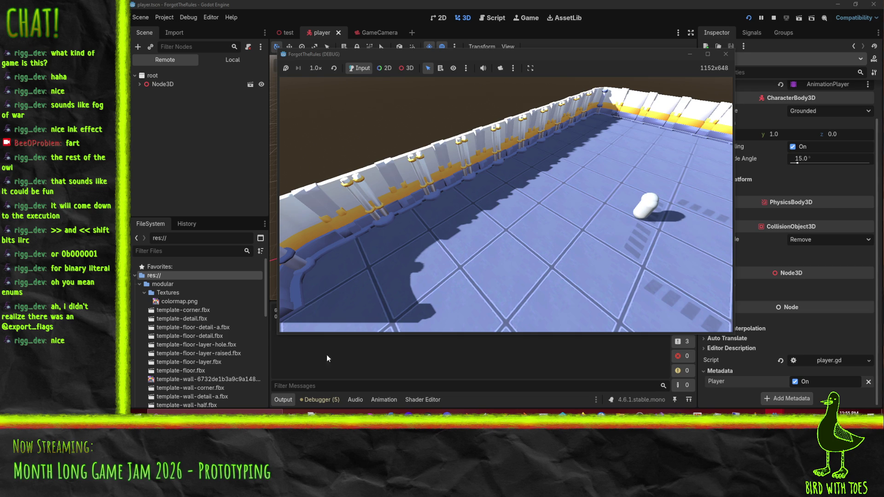
pyautogui.press('F8')
pyautogui.click(322, 399)
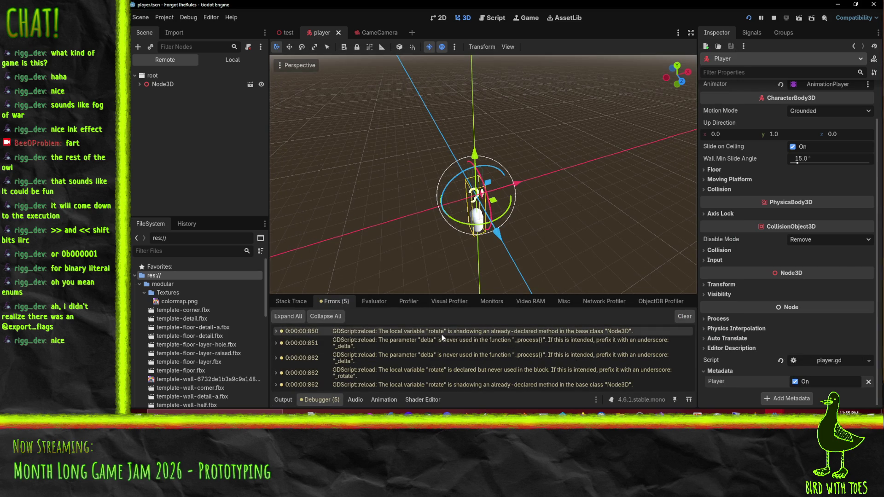
# Jump to the rotate shadowing warning and rename rotate to motionRotate on line 38 of player.gd.
pyautogui.moveTo(441, 334)
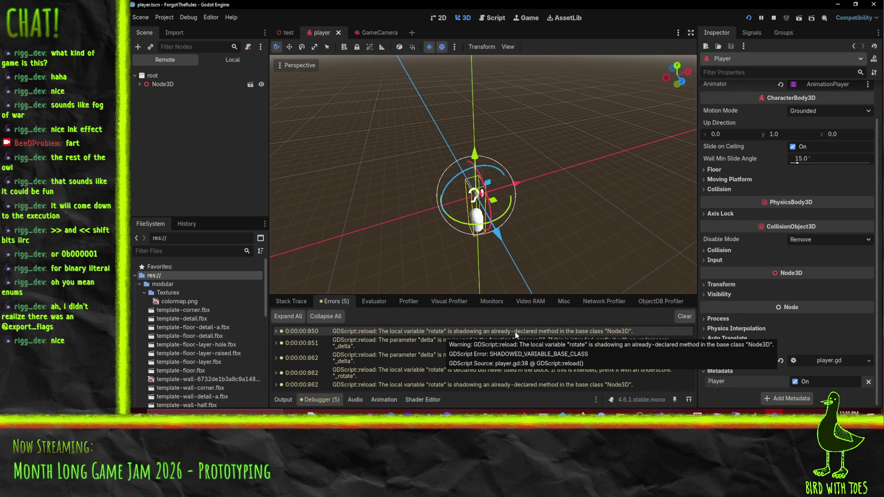
pyautogui.click(771, 17)
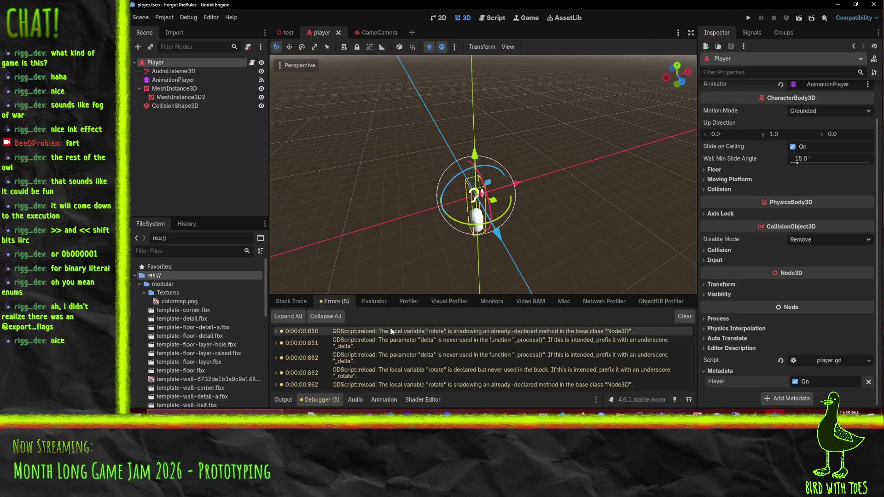
pyautogui.doubleClick(391, 331)
pyautogui.click(440, 159)
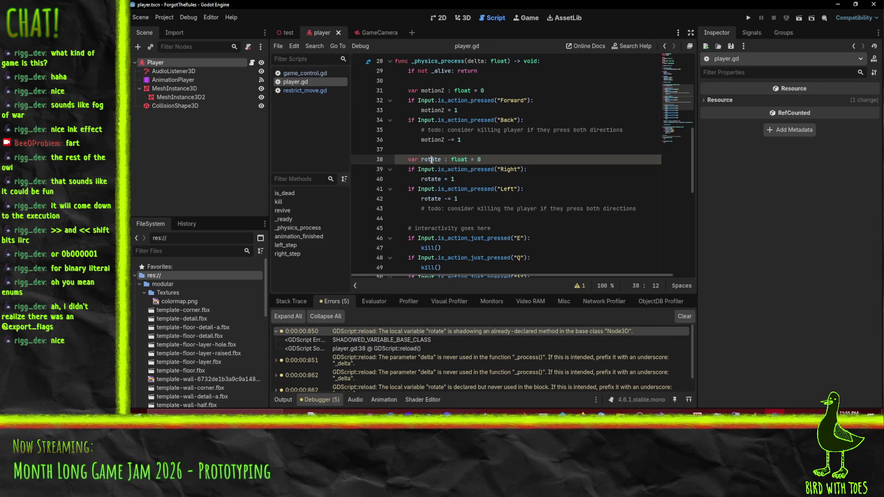
pyautogui.scroll(1, 414, 184)
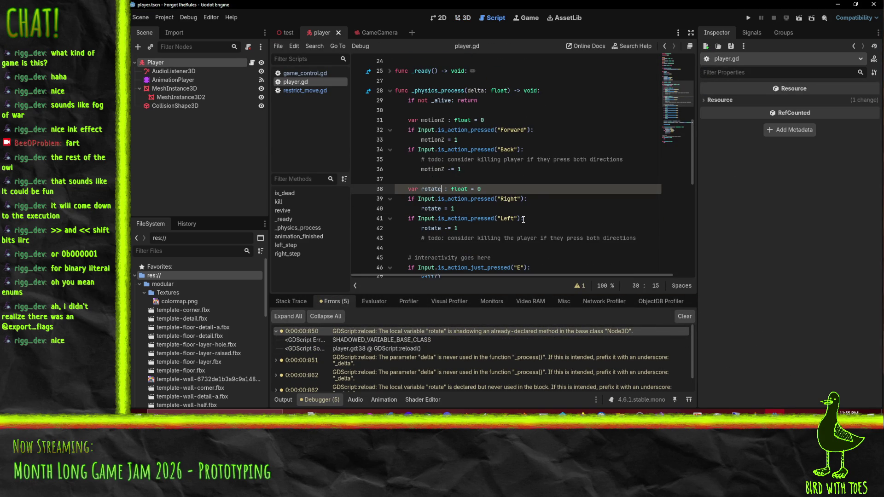
pyautogui.press('Left')
pyautogui.press('Left')
pyautogui.press('Left')
pyautogui.write('motion')
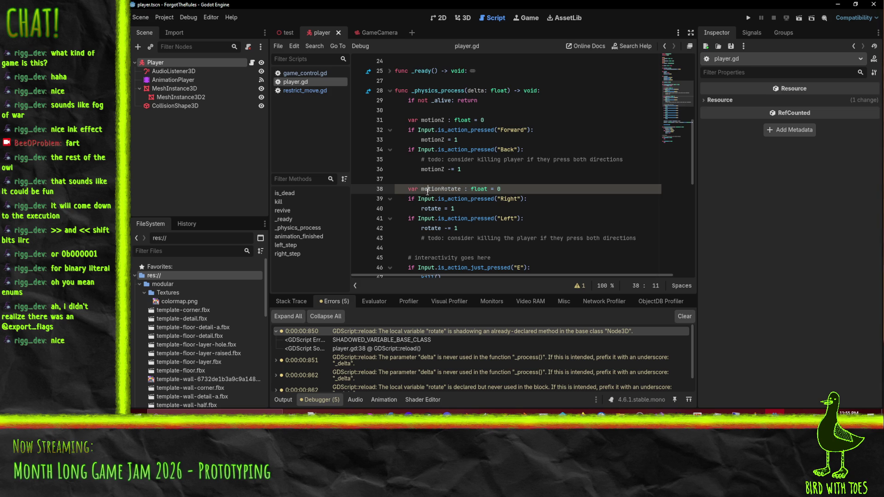
# Replace the remaining rotate uses on lines 40, 42 and 59 with motionRotate, then save player.gd.
pyautogui.doubleClick(428, 189)
pyautogui.hotkey('ctrl', 'c')
pyautogui.doubleClick(428, 208)
pyautogui.hotkey('ctrl', 'v')
pyautogui.click(427, 228)
pyautogui.doubleClick(427, 228)
pyautogui.hotkey('ctrl', 'v')
pyautogui.scroll(-5, 438, 216)
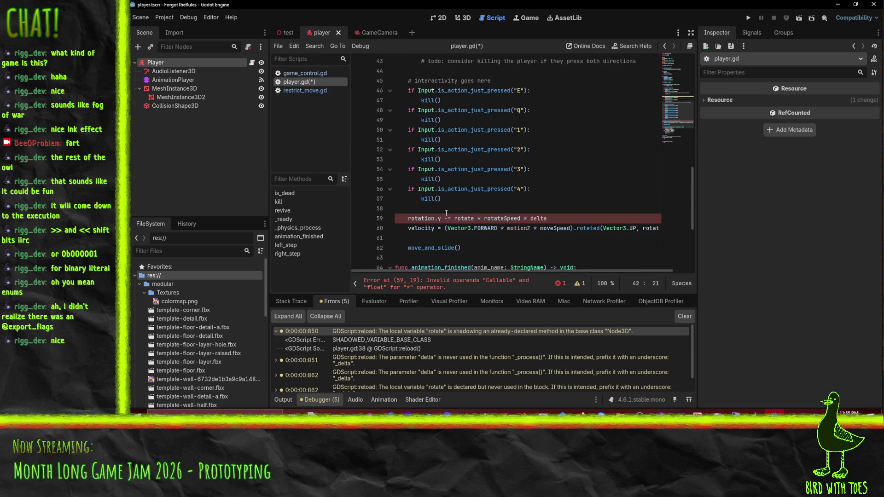
pyautogui.doubleClick(463, 219)
pyautogui.hotkey('ctrl', 'v')
pyautogui.click(599, 199)
pyautogui.hotkey('ctrl', 's')
# Rename delta to _delta in game_control.gd line 11 and restrict_move.gd line 29, then save.
pyautogui.click(599, 189)
pyautogui.scroll(8, 553, 184)
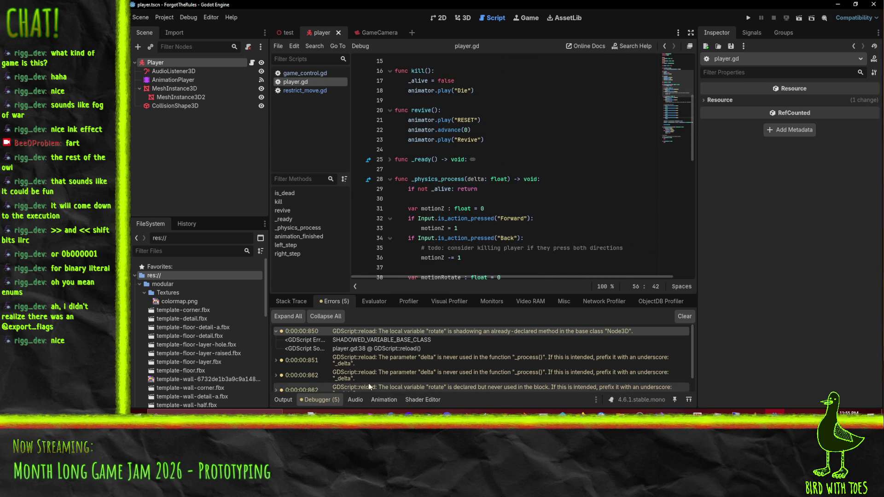
pyautogui.doubleClick(486, 366)
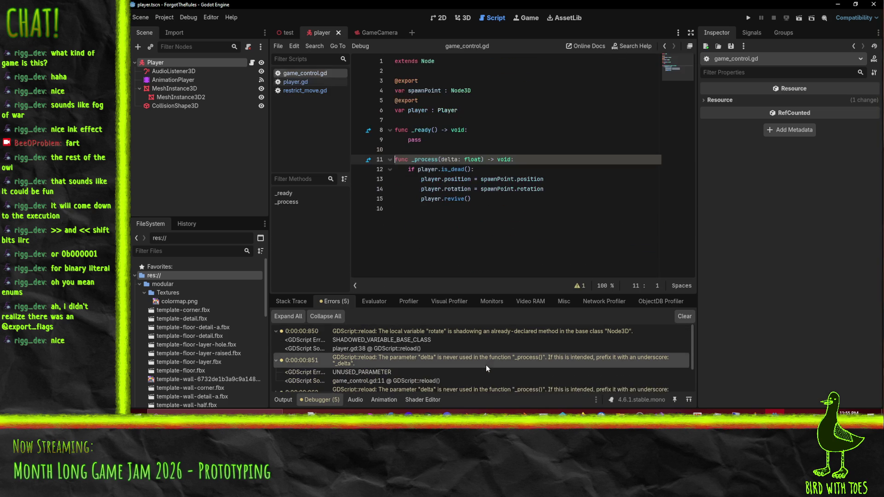
pyautogui.click(440, 160)
pyautogui.write('_')
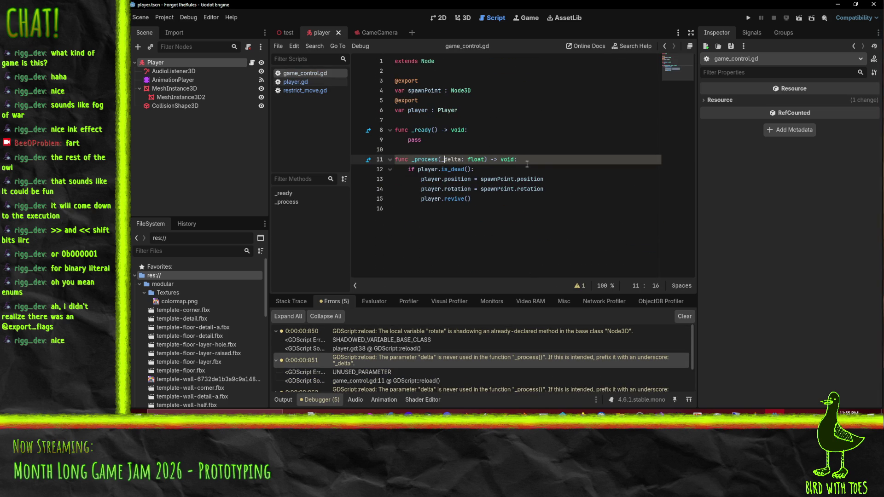
pyautogui.click(500, 205)
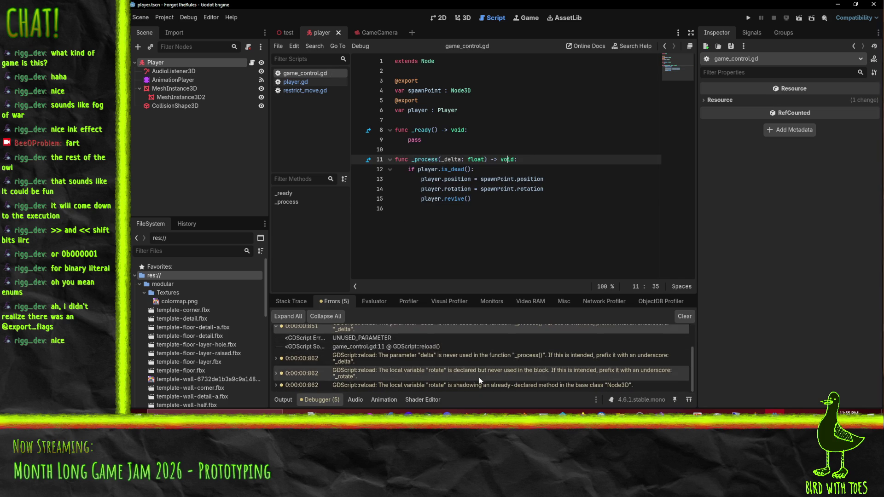
pyautogui.doubleClick(481, 366)
pyautogui.click(441, 208)
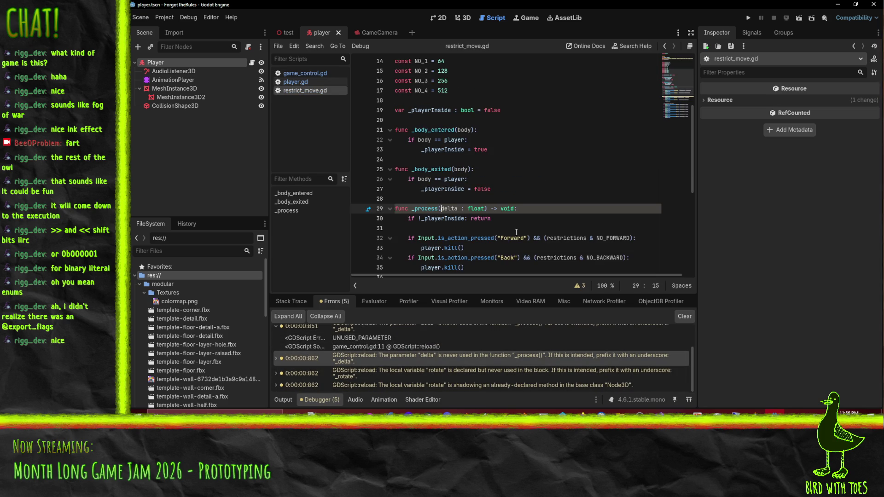
pyautogui.write('_')
pyautogui.click(514, 258)
pyautogui.hotkey('ctrl', 's')
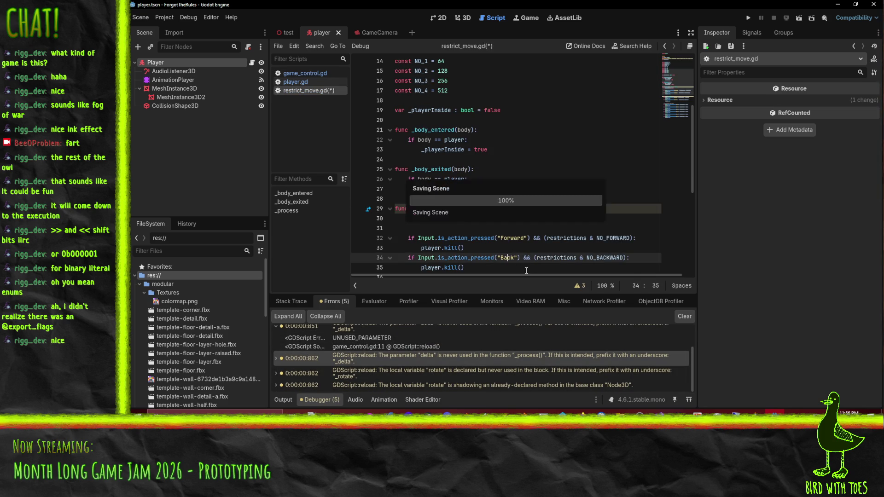
# Scroll through restrict_move.gd and return to the test scene.
pyautogui.scroll(-3, 529, 260)
pyautogui.scroll(-1, 529, 261)
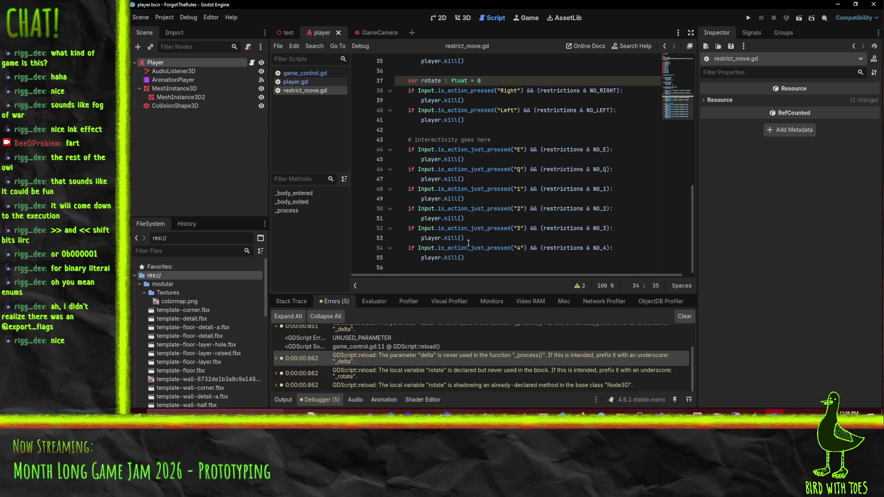
pyautogui.scroll(1, 474, 247)
pyautogui.scroll(3, 478, 250)
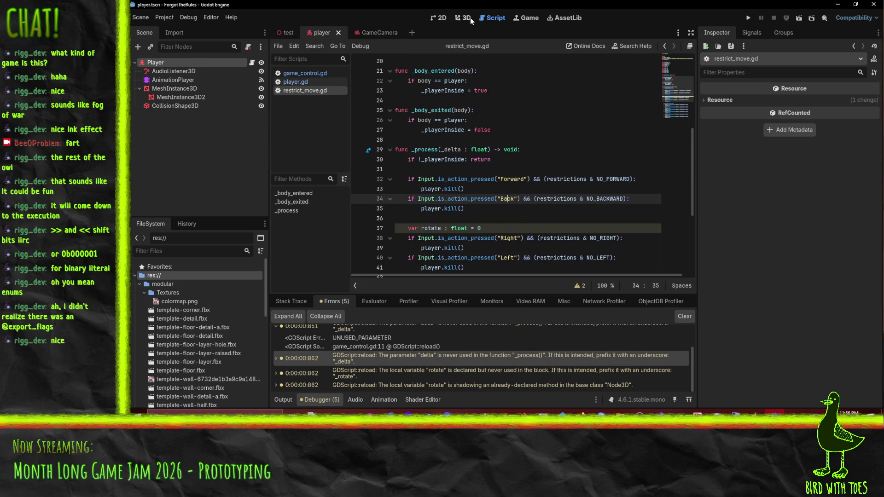
pyautogui.scroll(6, 445, 189)
pyautogui.scroll(-3, 445, 189)
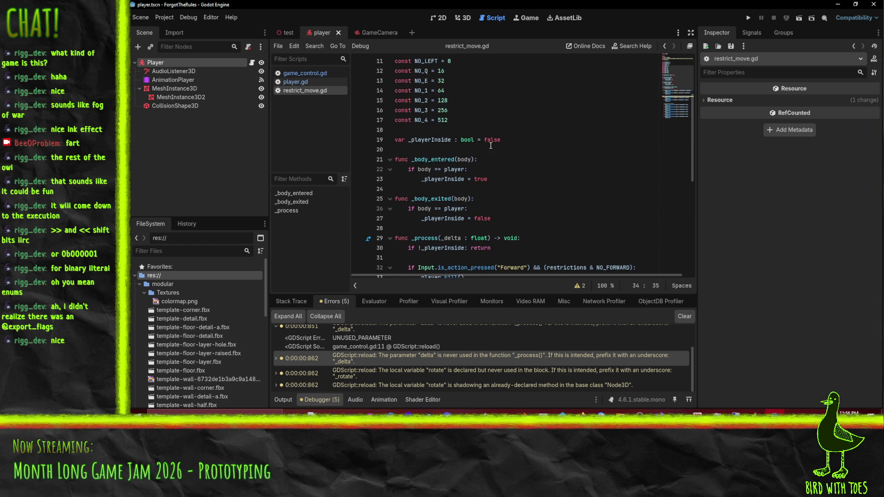
pyautogui.click(287, 32)
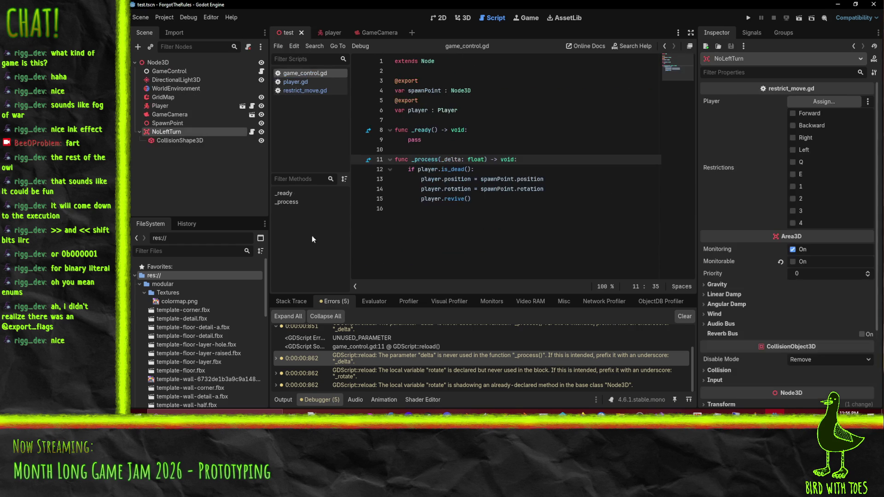
# Enable the Right restriction on NoLeftTurn, then run the game, move with D, and stop it.
pyautogui.click(466, 18)
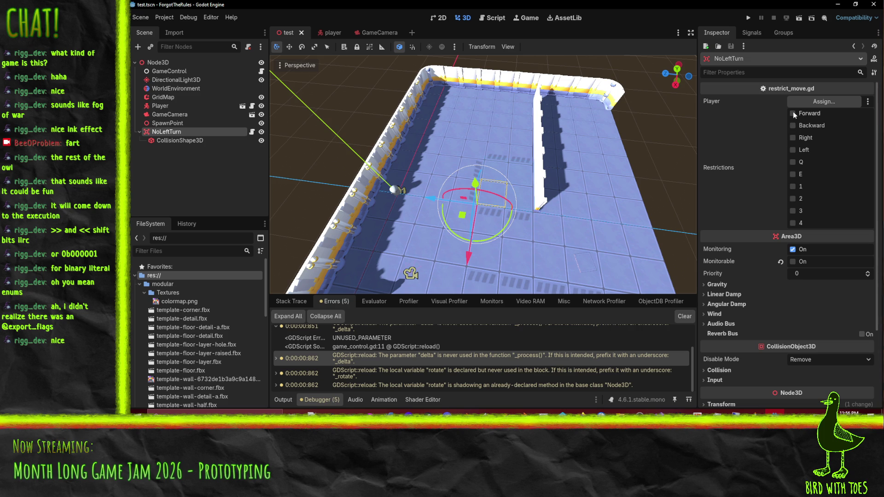
pyautogui.click(793, 137)
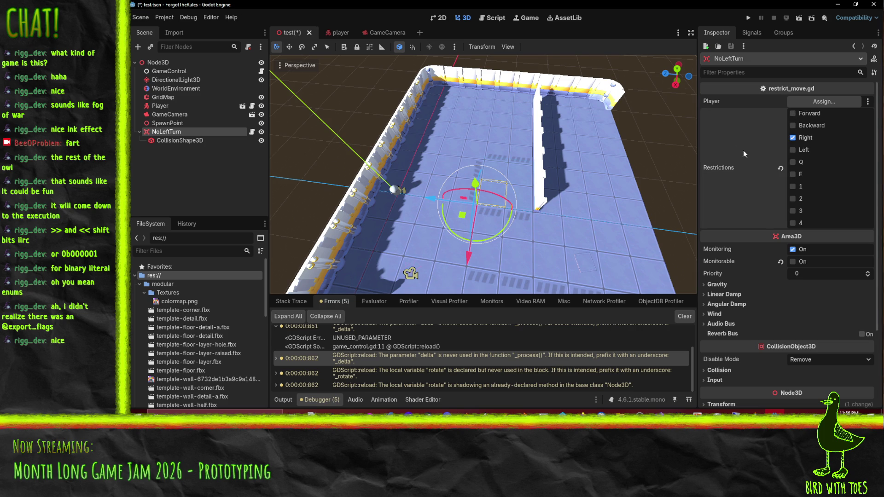
pyautogui.click(749, 17)
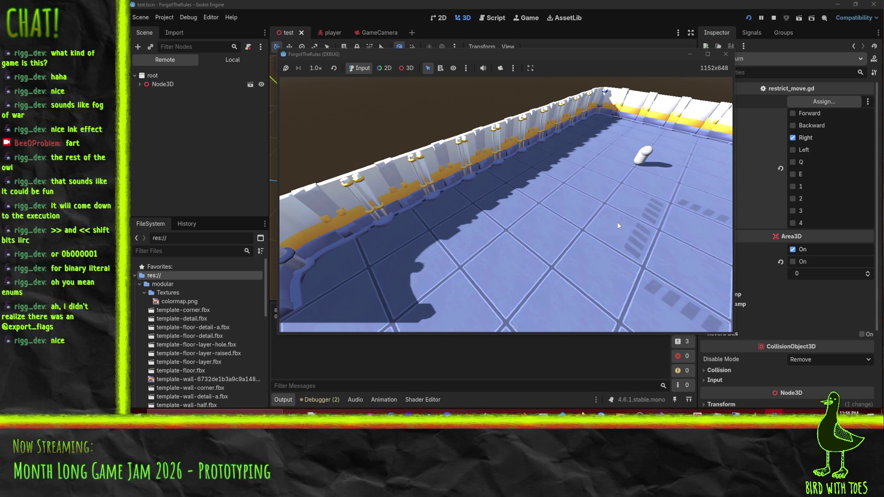
pyautogui.press('d')
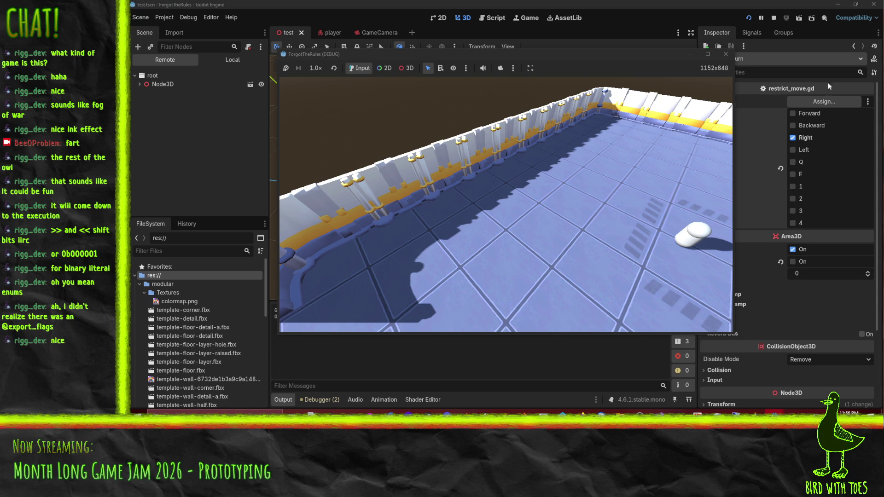
pyautogui.click(773, 18)
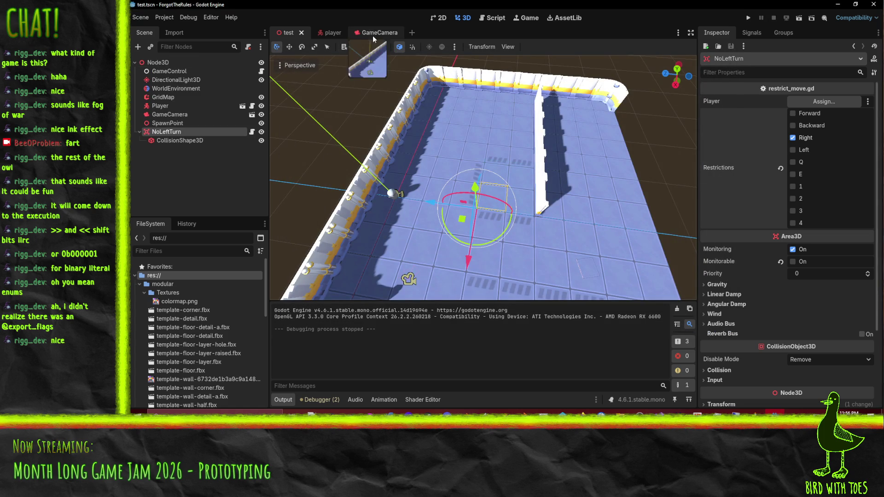
# Connect NoLeftTurn's body_entered signal to its _body_entered method.
pyautogui.click(495, 18)
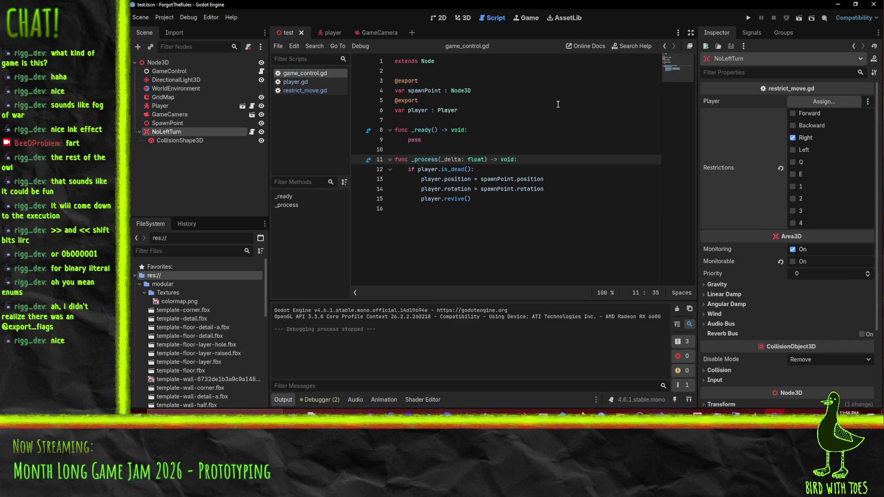
pyautogui.click(753, 32)
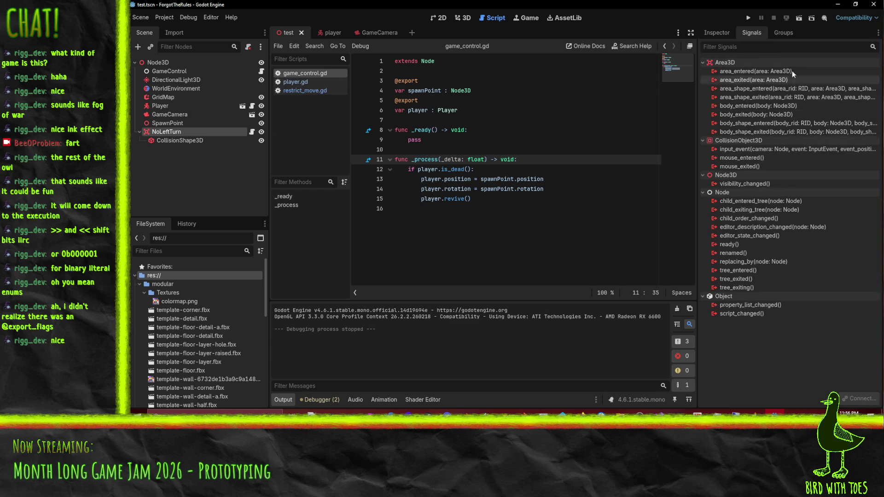
pyautogui.rightClick(752, 107)
pyautogui.click(777, 114)
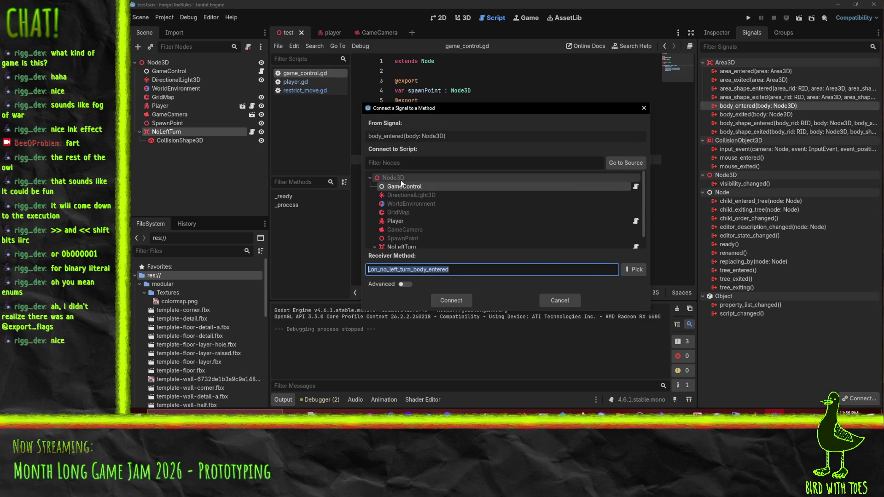
pyautogui.scroll(-1, 416, 216)
pyautogui.click(406, 233)
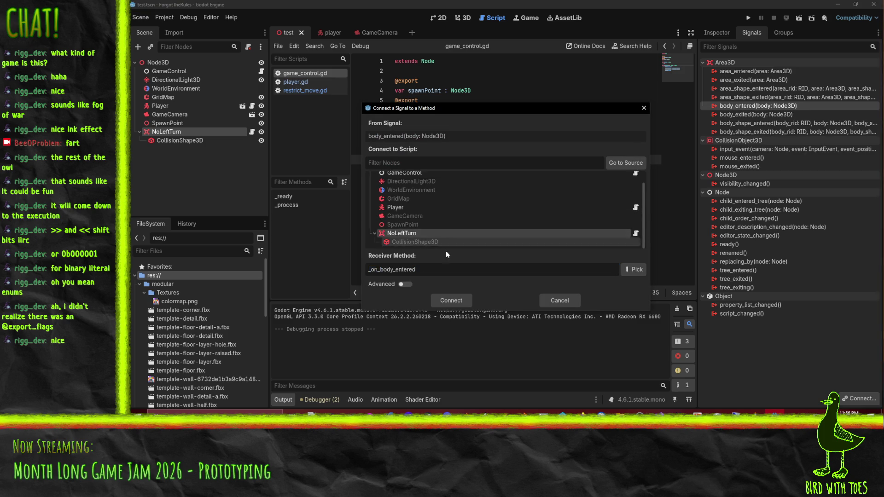
pyautogui.click(633, 270)
pyautogui.click(481, 128)
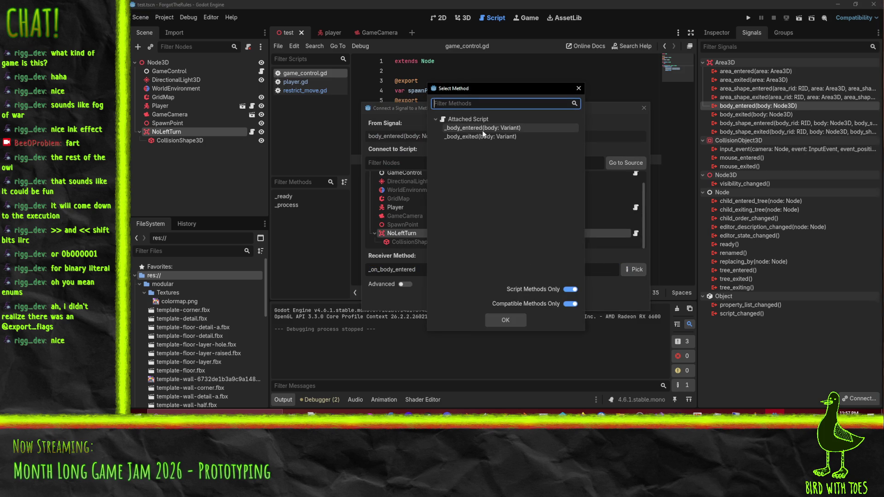
pyautogui.click(509, 318)
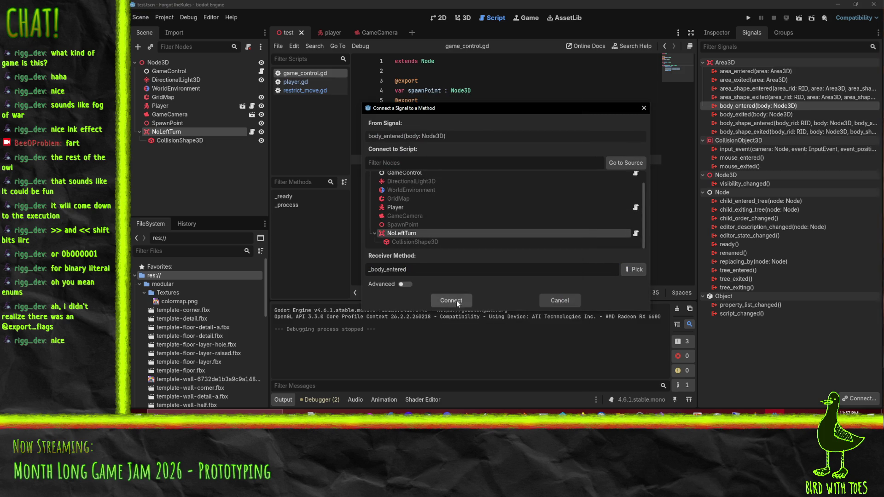
pyautogui.click(451, 300)
# Connect body_exited to the _body_exited method, then run the game.
pyautogui.rightClick(751, 124)
pyautogui.click(769, 129)
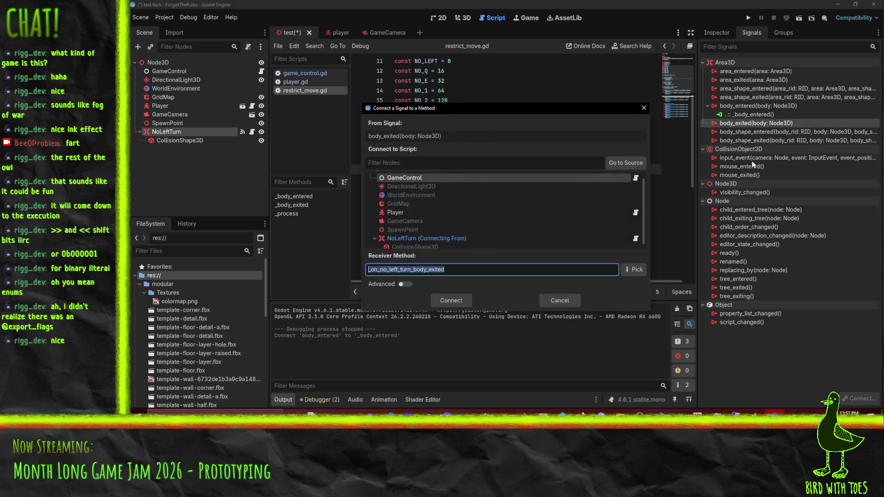
pyautogui.scroll(-1, 534, 238)
pyautogui.click(433, 234)
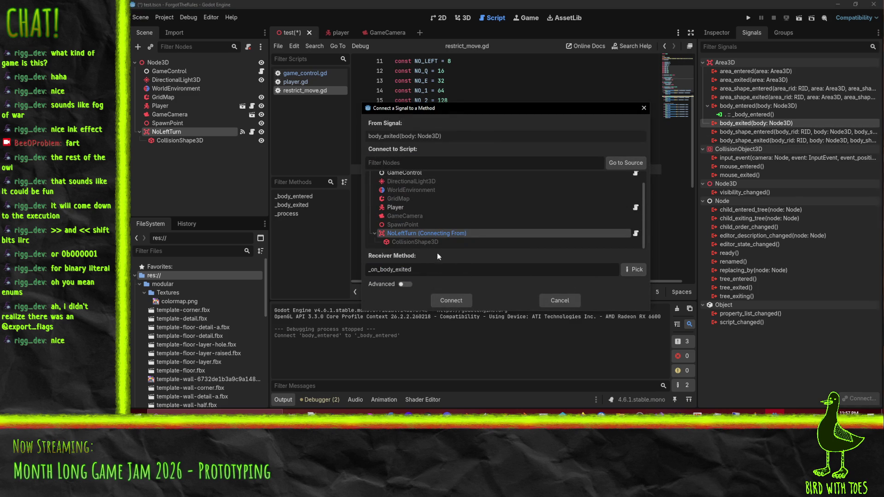
pyautogui.click(634, 269)
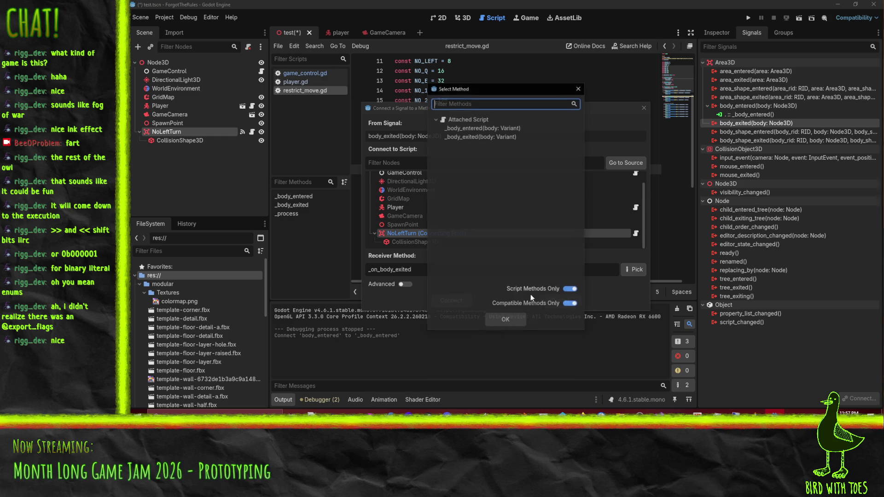
pyautogui.doubleClick(481, 139)
pyautogui.click(454, 301)
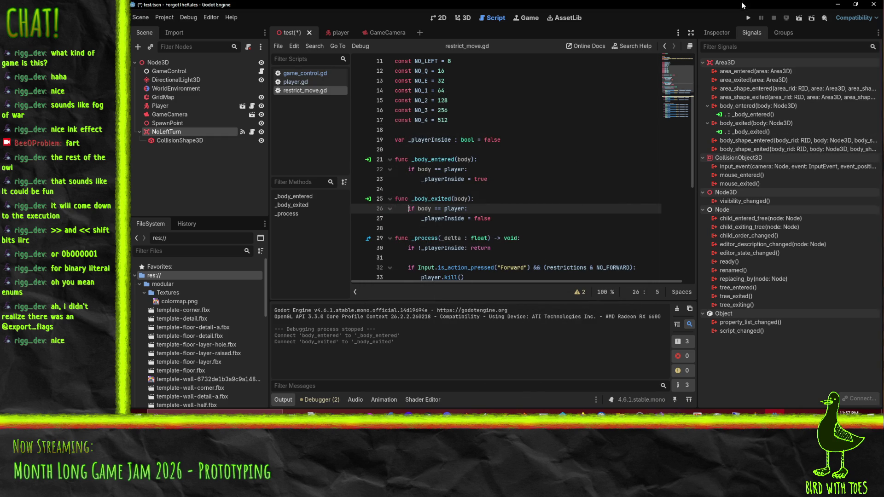
pyautogui.click(748, 18)
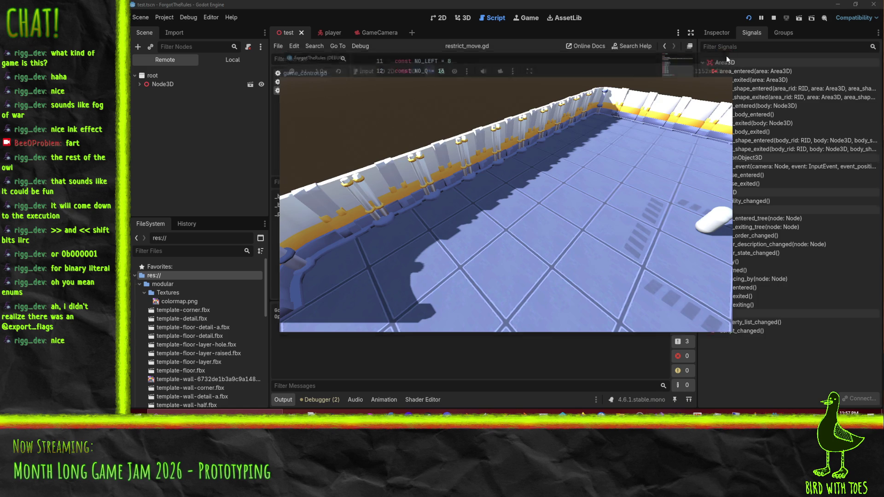
# Stop the test run, scroll restrict_move.gd, and select NoLeftTurn to show its Inspector properties.
pyautogui.click(725, 54)
pyautogui.scroll(-6, 507, 193)
pyautogui.scroll(3, 500, 203)
pyautogui.scroll(1, 513, 182)
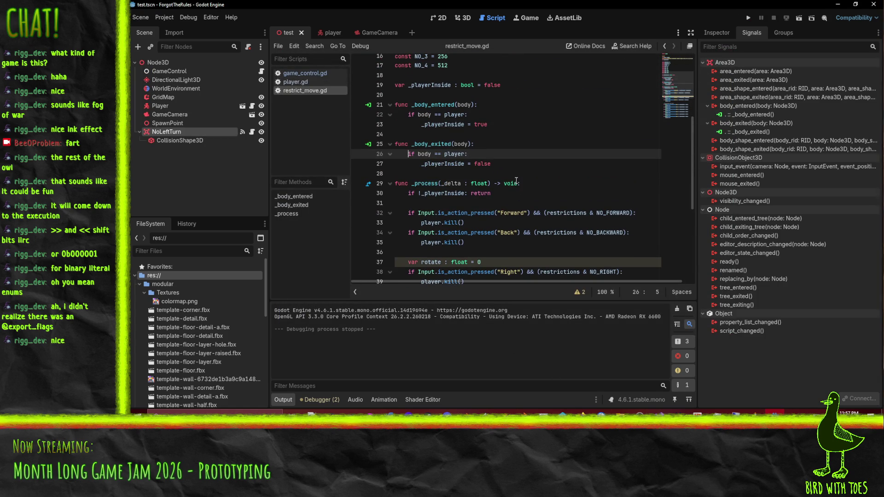
pyautogui.scroll(1, 516, 180)
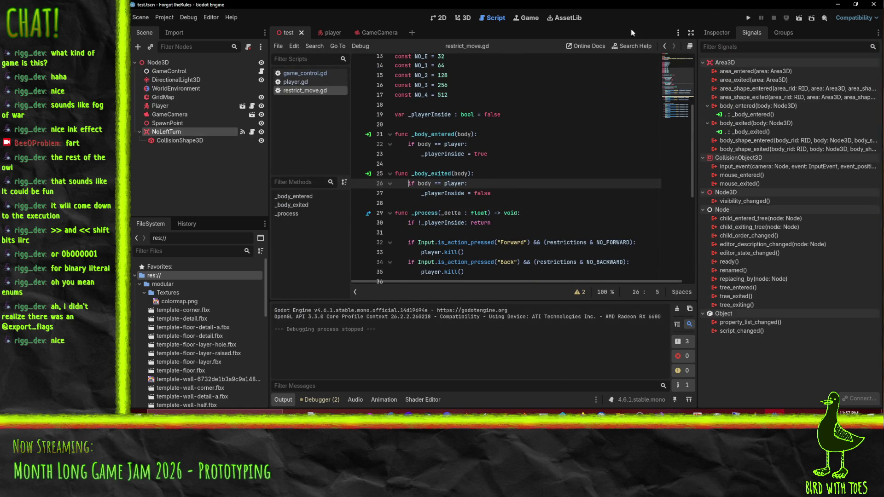
pyautogui.click(714, 35)
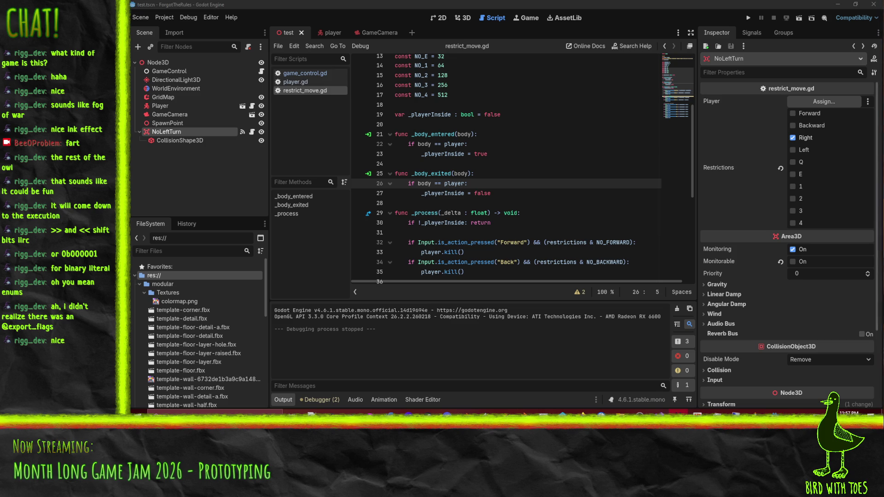
pyautogui.click(198, 131)
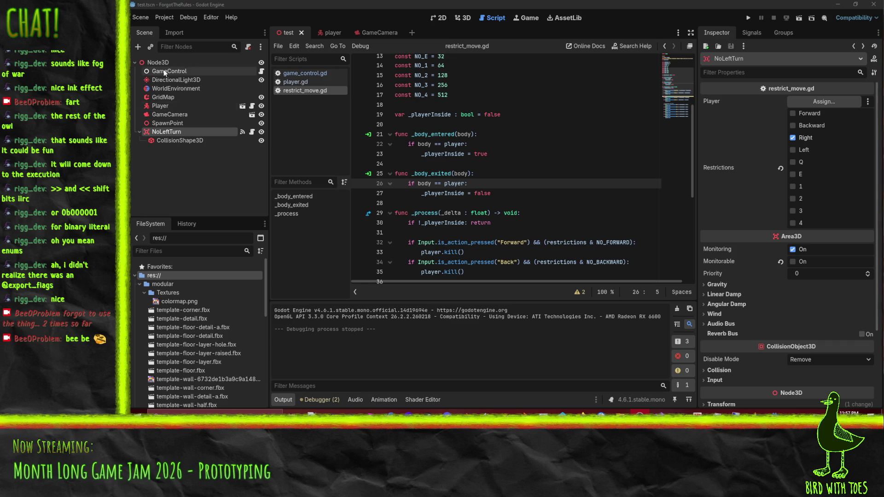
# Drag the Player node onto NoLeftTurn's Player property, then run and stop a test play.
pyautogui.moveTo(161, 106)
pyautogui.mouseDown()
pyautogui.moveTo(757, 114)
pyautogui.moveTo(530, 120)
pyautogui.moveTo(193, 97)
pyautogui.moveTo(166, 133)
pyautogui.moveTo(810, 116)
pyautogui.moveTo(827, 102)
pyautogui.mouseUp()
pyautogui.click(166, 133)
pyautogui.click(748, 18)
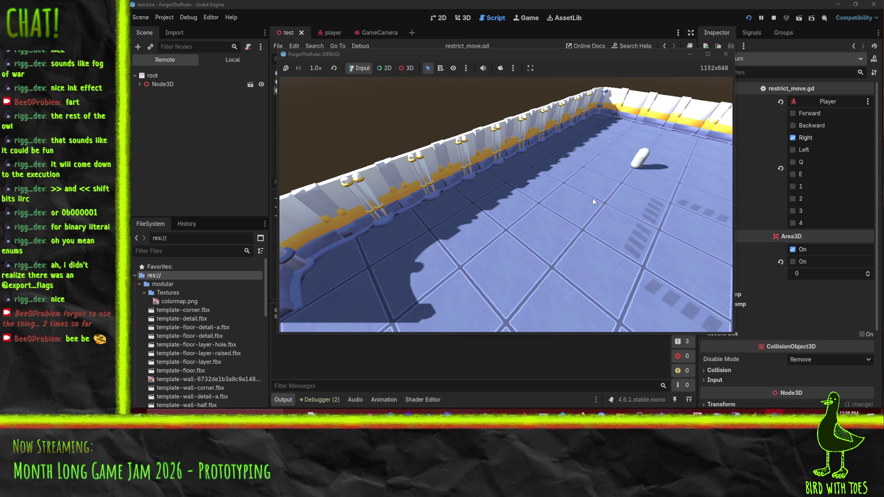
pyautogui.click(725, 55)
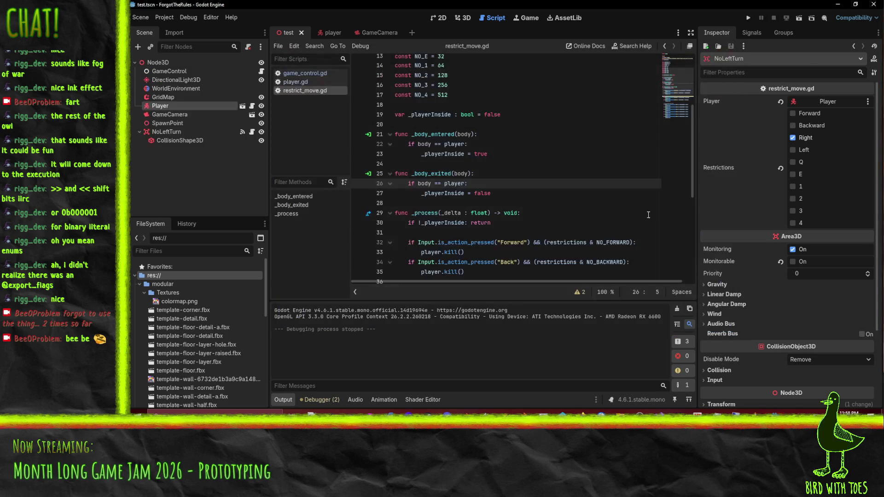
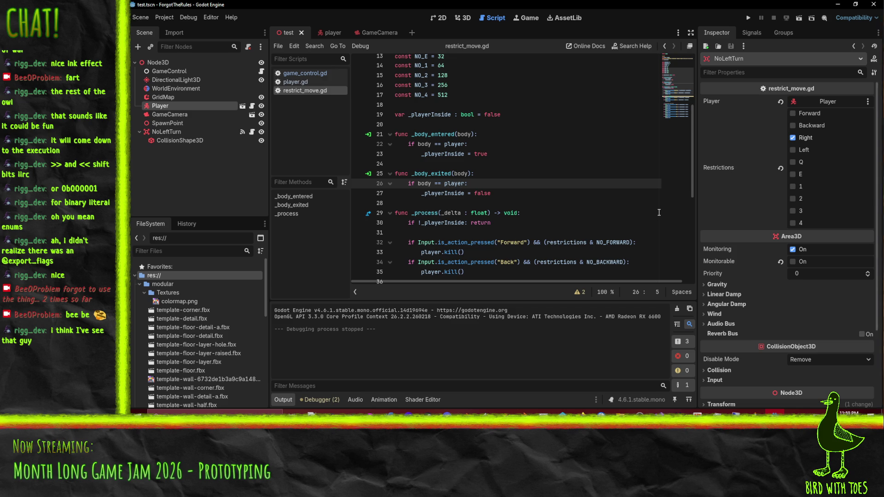
# Switch to Firefox and bring up the Forgot the Rules wiki page tab.
pyautogui.moveTo(581, 412)
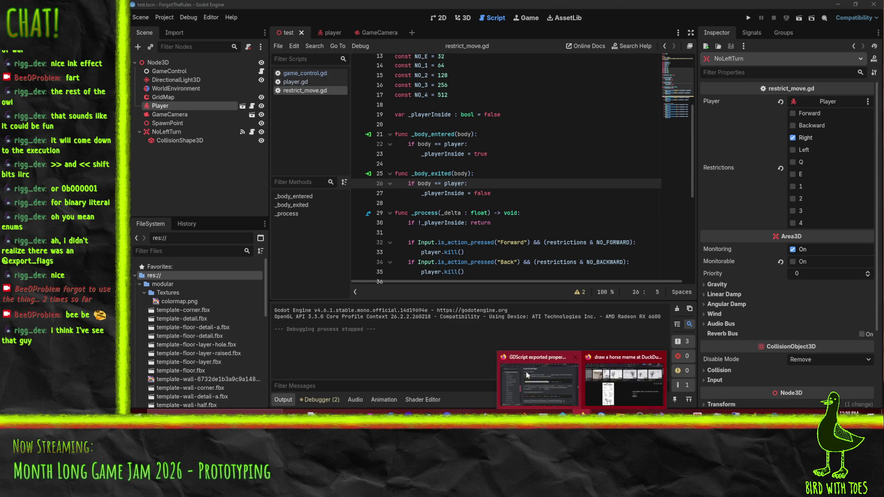
pyautogui.click(525, 368)
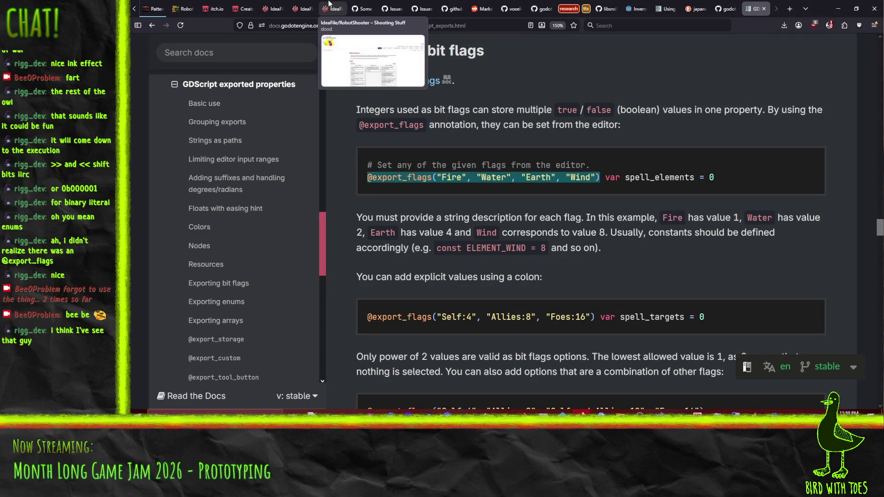
pyautogui.click(331, 9)
pyautogui.click(301, 8)
# Try to open the Forgot the Rules page for editing; the edit view fails to load.
pyautogui.scroll(3, 491, 230)
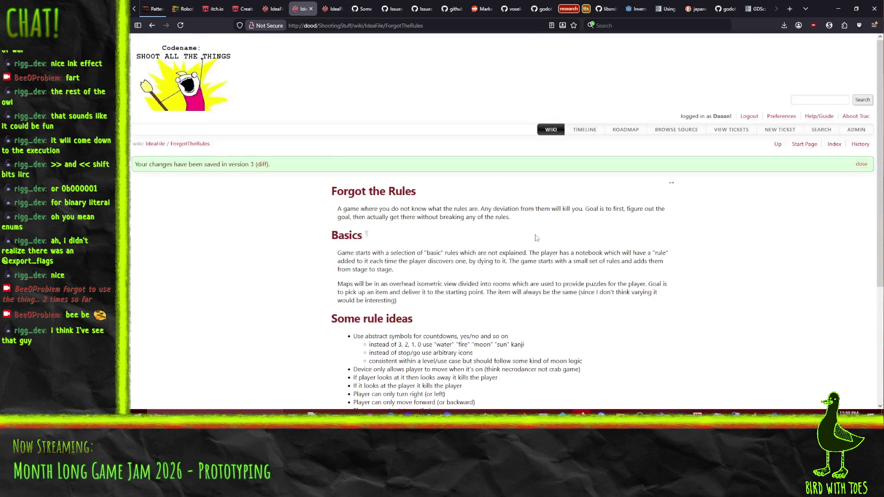
pyautogui.scroll(-3, 491, 230)
pyautogui.scroll(-1, 491, 230)
pyautogui.click(152, 347)
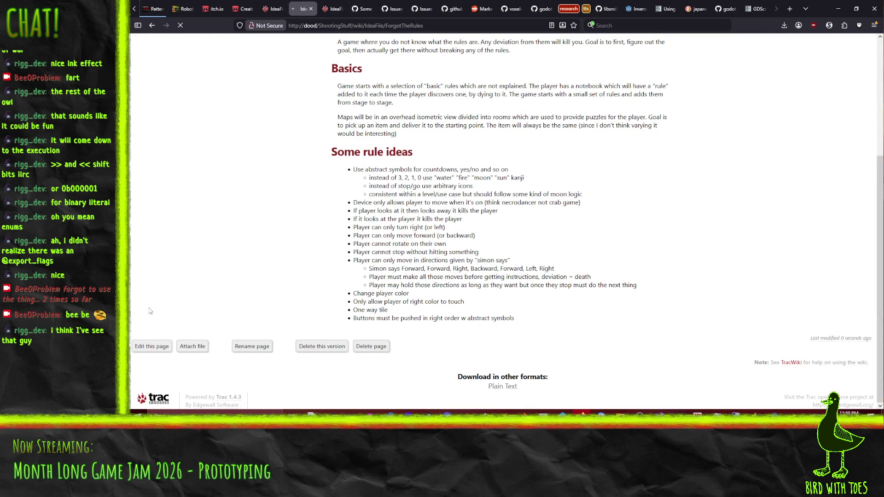
pyautogui.click(152, 346)
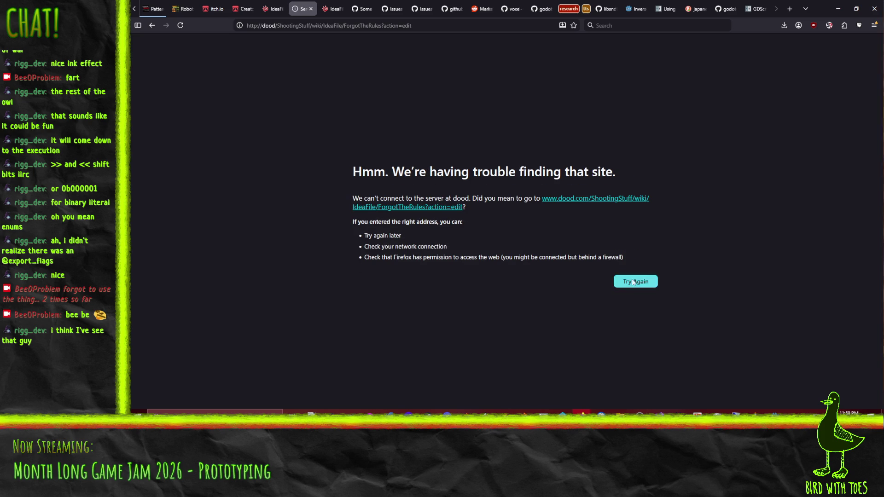
# Reload the edit view and add a 'Some fun ideas' heading after the last rule.
pyautogui.click(636, 282)
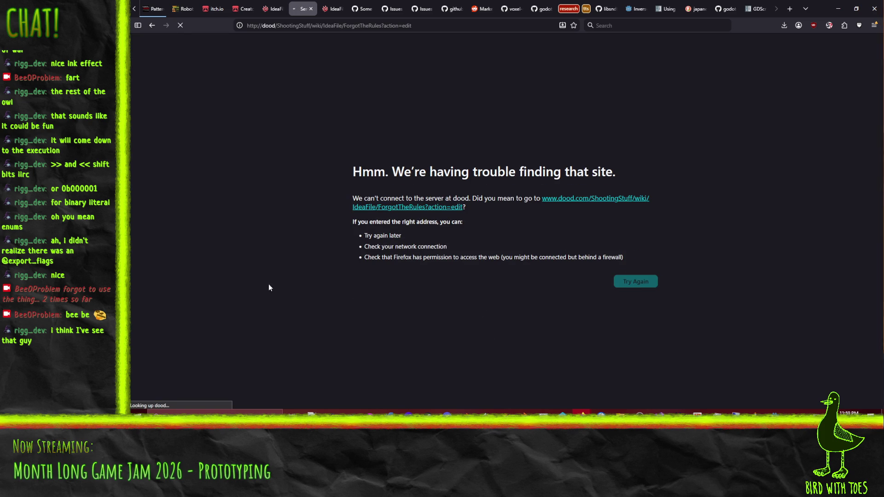
pyautogui.scroll(-10, 305, 252)
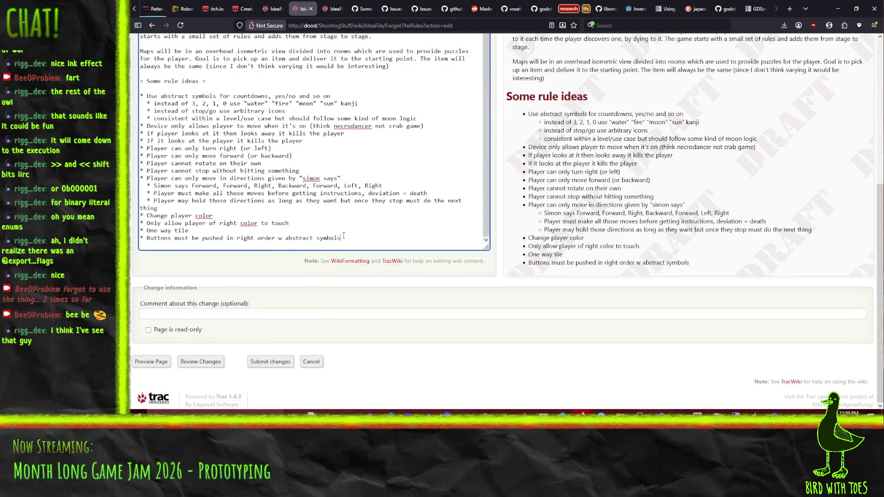
pyautogui.press('Return')
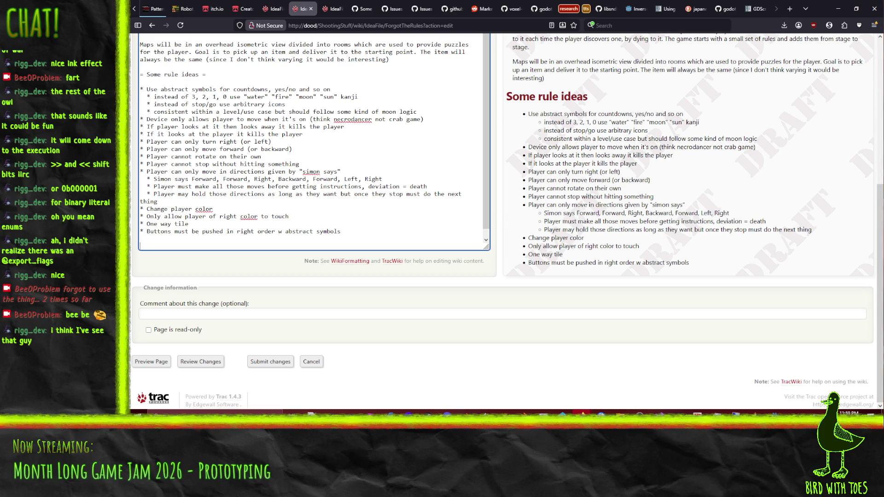
pyautogui.write('*')
pyautogui.press('BackSpace')
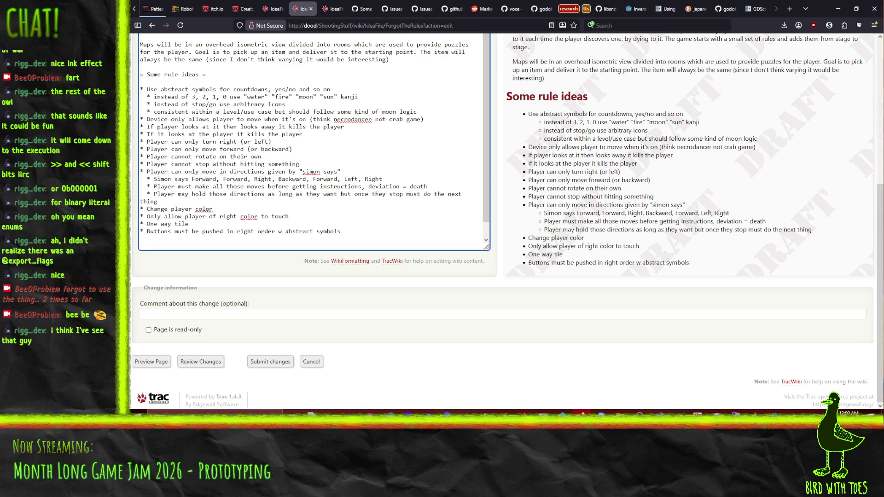
pyautogui.write('ome ')
pyautogui.write('game')
pyautogui.press('BackSpace')
pyautogui.press('BackSpace')
pyautogui.press('BackSpace')
pyautogui.write('fun ideas')
# Add three bullets: notepad showing violated rule on death, tap rule if violated again, tap harder with more deaths.
pyautogui.press('Return')
pyautogui.write('*')
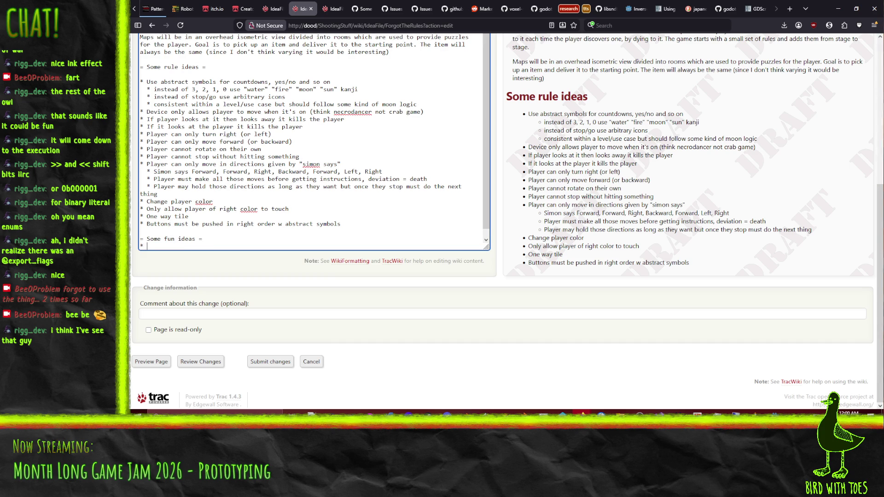
pyautogui.write('r')
pyautogui.write('Draw')
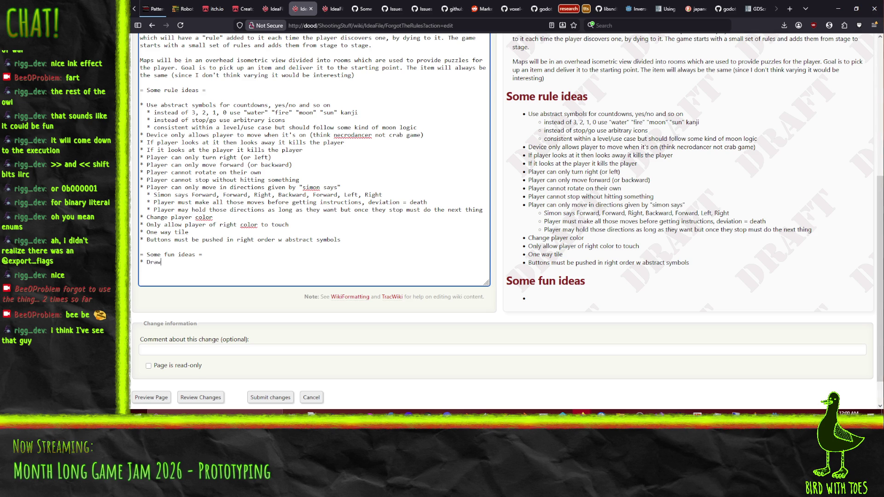
pyautogui.write('notep')
pyautogui.write('showing when player')
pyautogui.press('BackSpace')
pyautogui.press('BackSpace')
pyautogui.press('BackSpace')
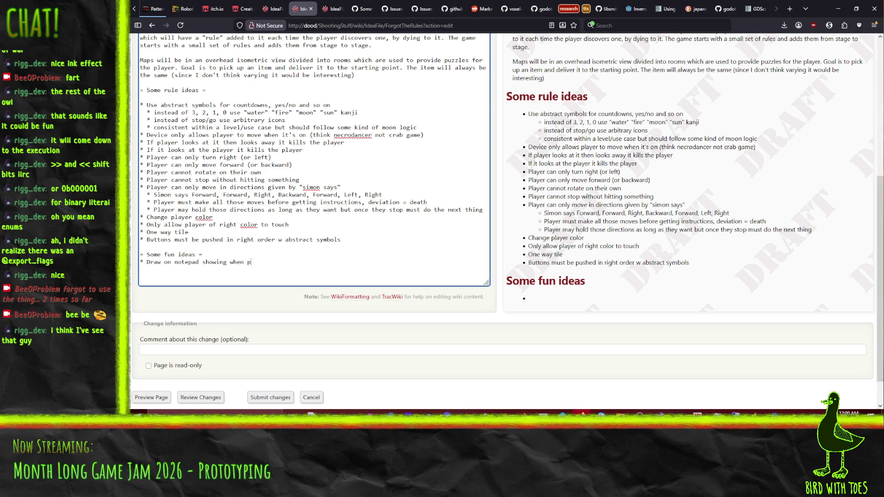
pyautogui.write('violated rule when playe')
pyautogui.write('r dies')
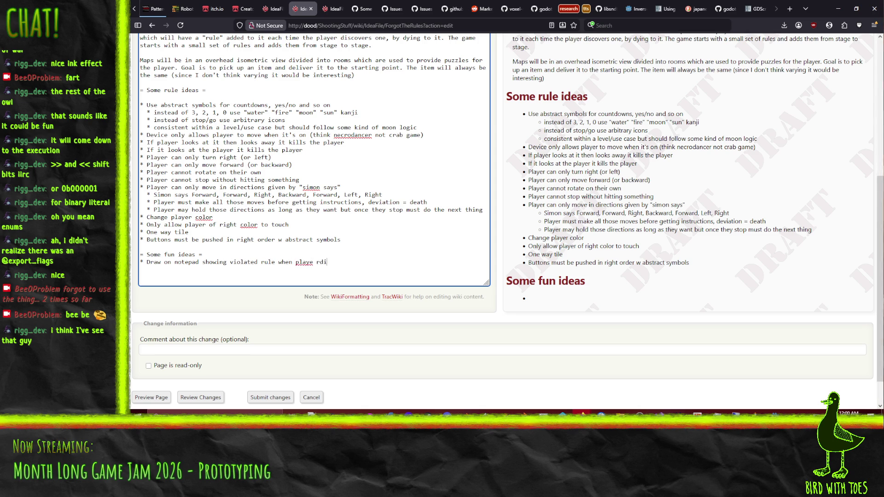
pyautogui.press('Return')
pyautogui.write('Tap on the rule ')
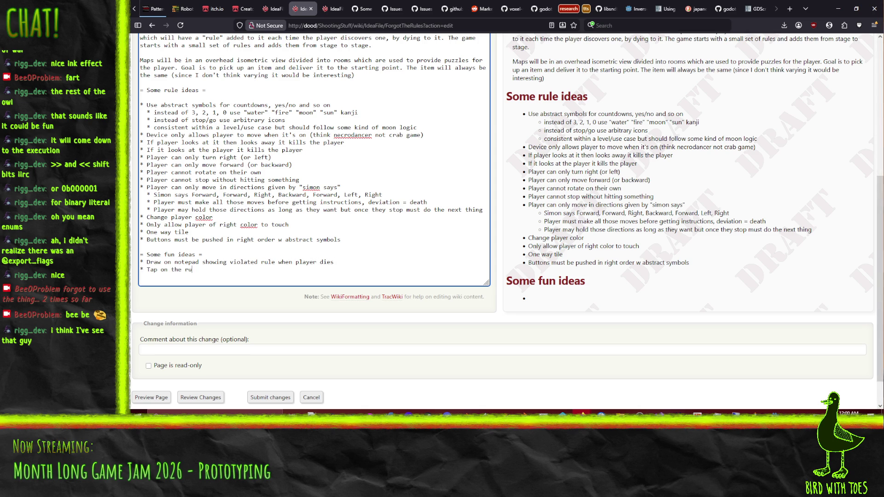
pyautogui.write('with something if viola')
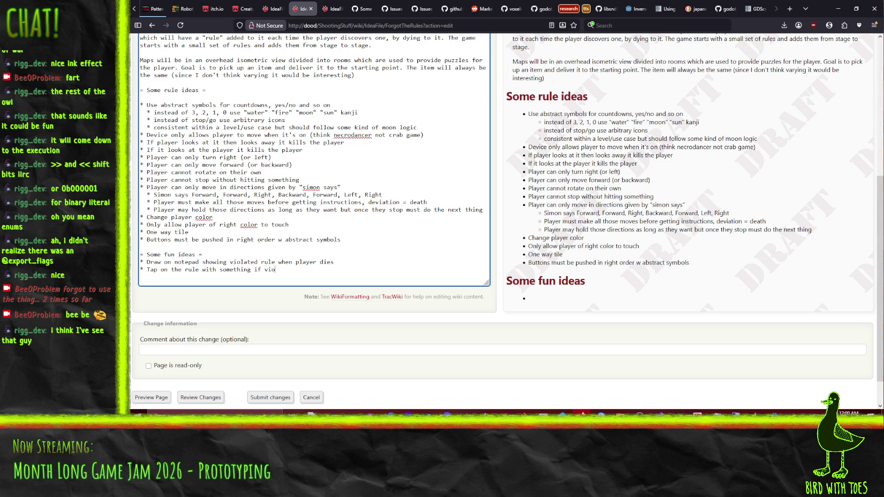
pyautogui.write('ted again')
pyautogui.press('Return')
pyautogui.write('Tamp more intensely')
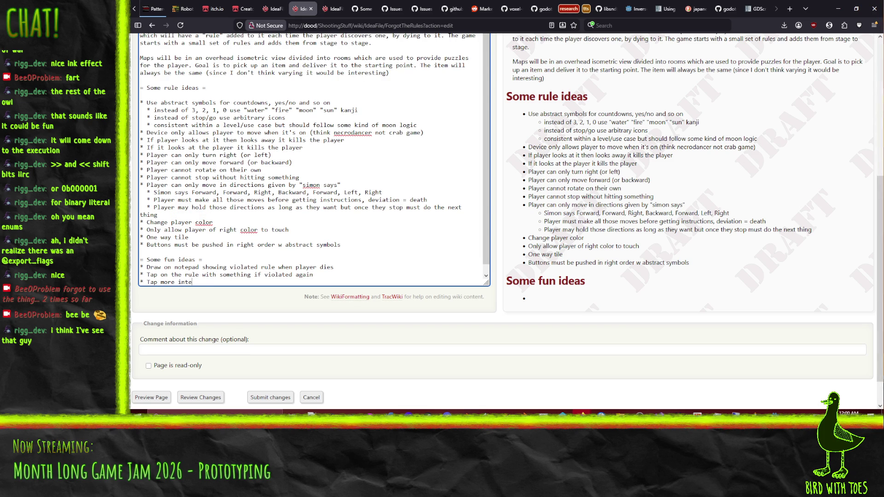
pyautogui.write(' the more the player dies')
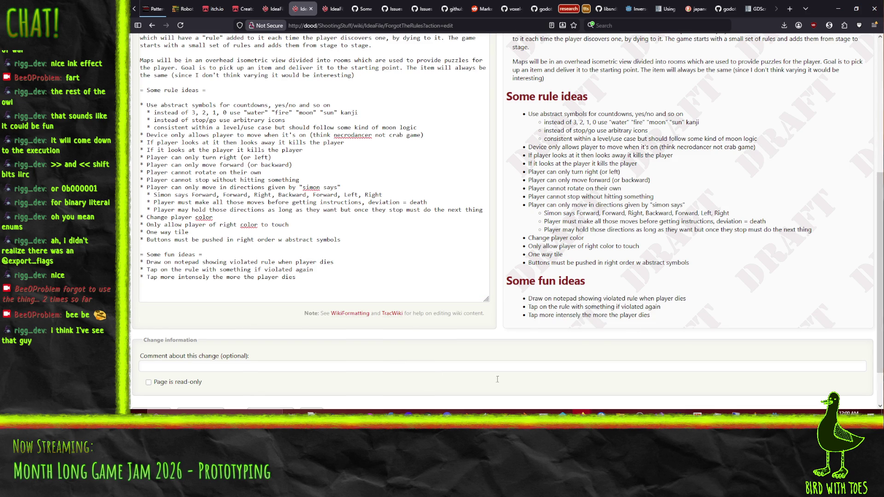
# Submit the changes to save the Forgot the Rules page.
pyautogui.scroll(-2, 405, 321)
pyautogui.click(271, 366)
pyautogui.scroll(-5, 452, 327)
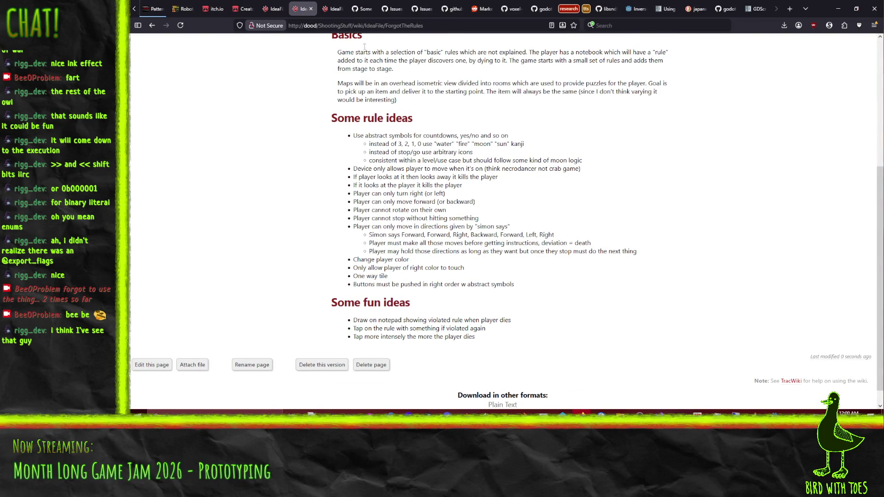
# Minimize Firefox and scroll the restrict_move.gd script in Godot back to line 1.
pyautogui.click(838, 8)
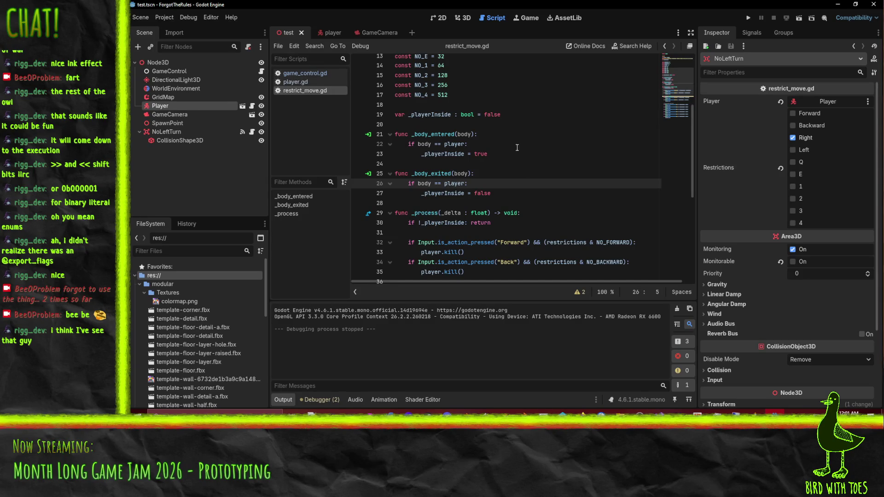
pyautogui.rightClick(520, 147)
pyautogui.press('Escape')
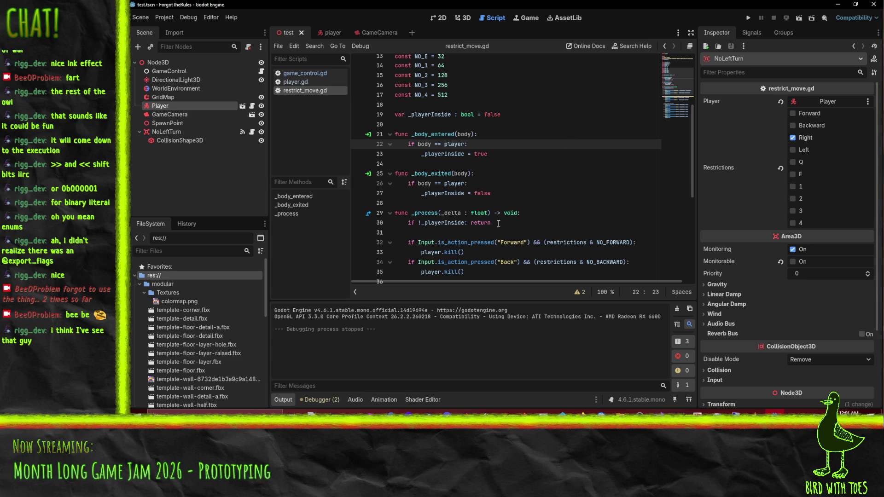
pyautogui.scroll(-1, 552, 237)
pyautogui.scroll(2, 543, 226)
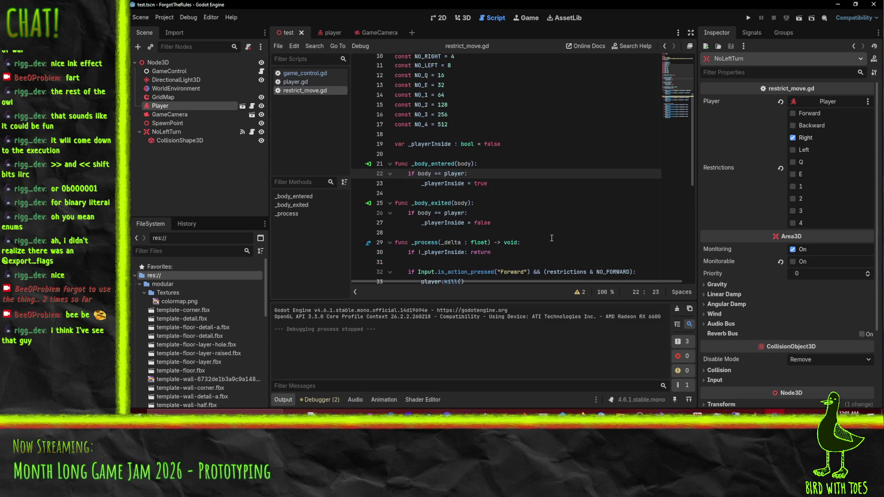
pyautogui.scroll(3, 538, 213)
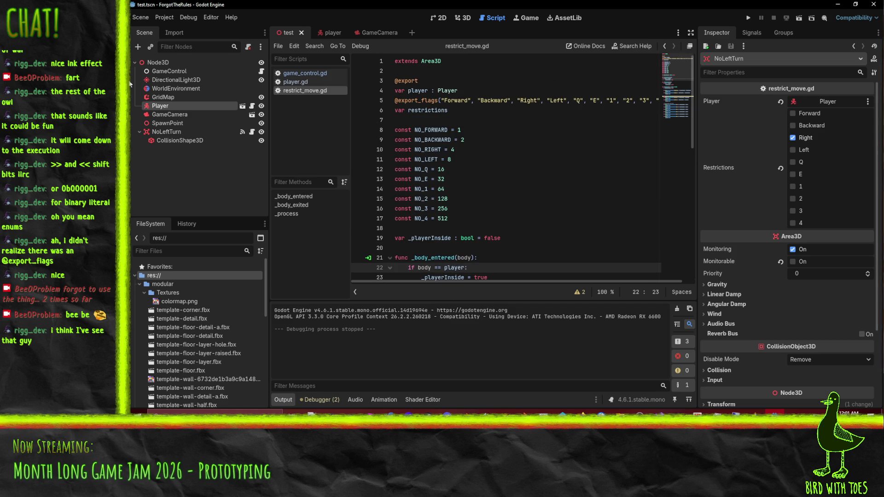
pyautogui.rightClick(165, 63)
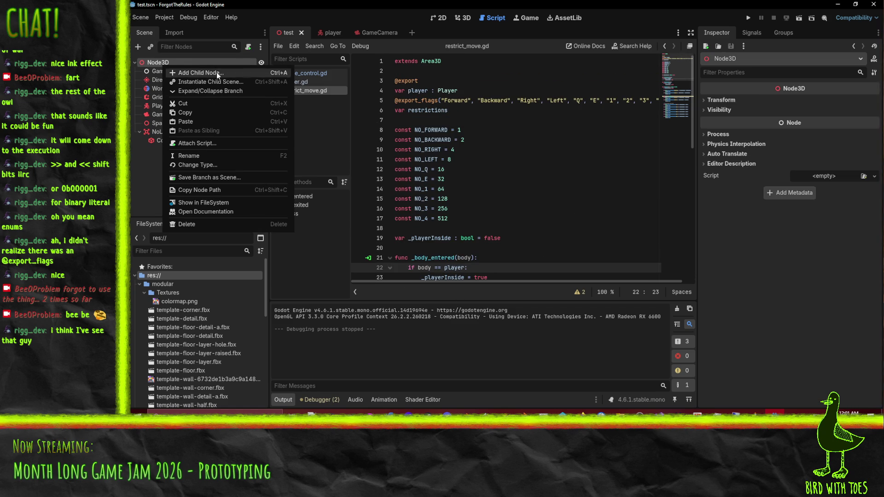
# Add a Control child under Node3D by searching 'control' in the Create Node dialog.
pyautogui.click(201, 72)
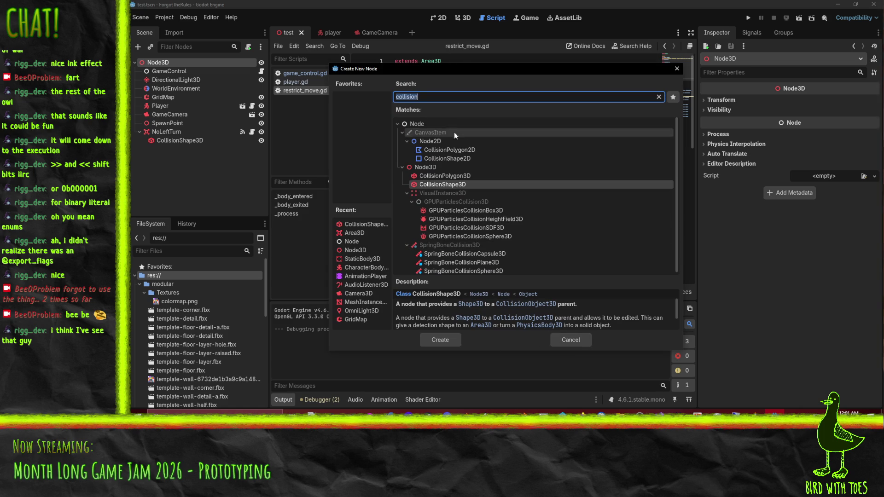
pyautogui.write('control')
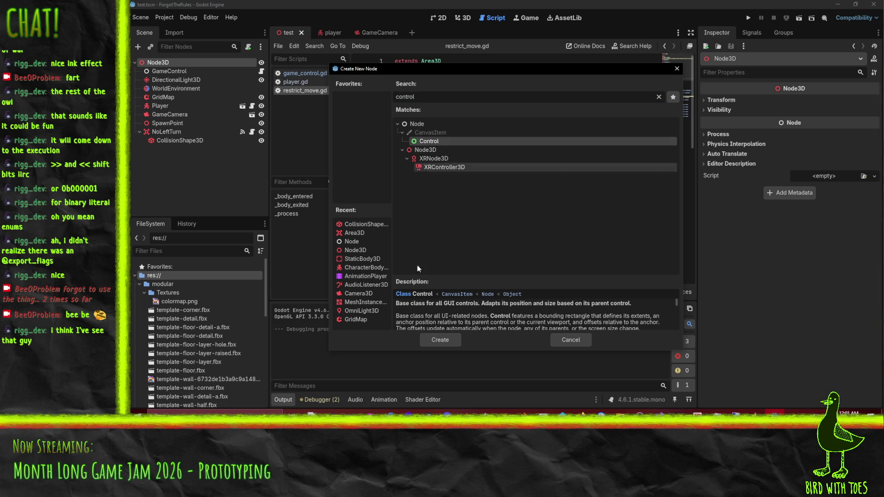
pyautogui.click(443, 340)
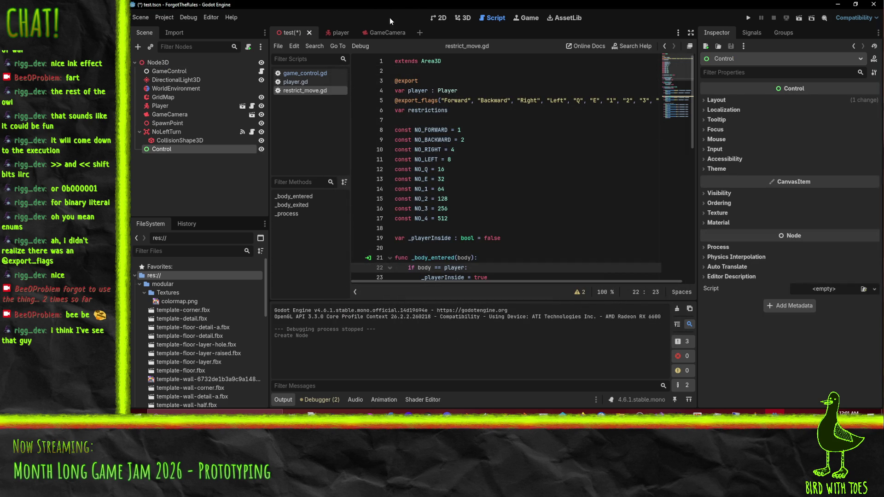
# In the 2D view, apply the Full Rect anchor preset so the Control fills the screen.
pyautogui.click(464, 19)
pyautogui.click(435, 17)
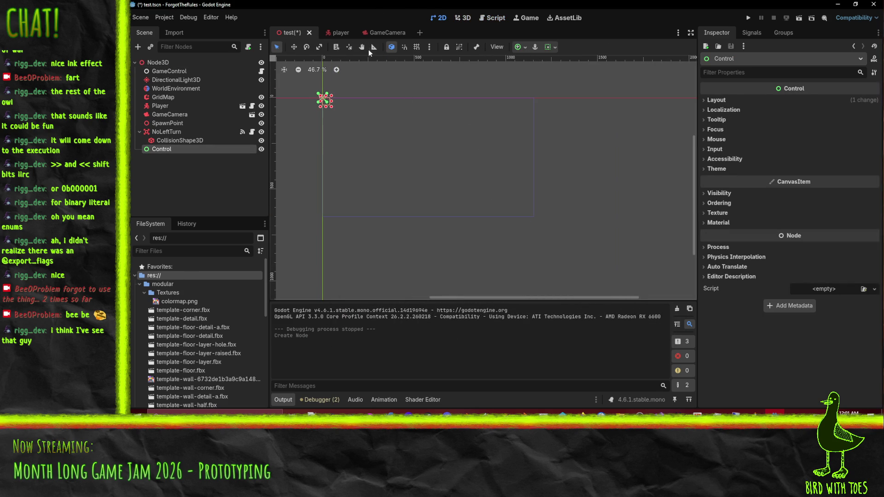
pyautogui.click(519, 47)
pyautogui.click(566, 120)
pyautogui.click(160, 150)
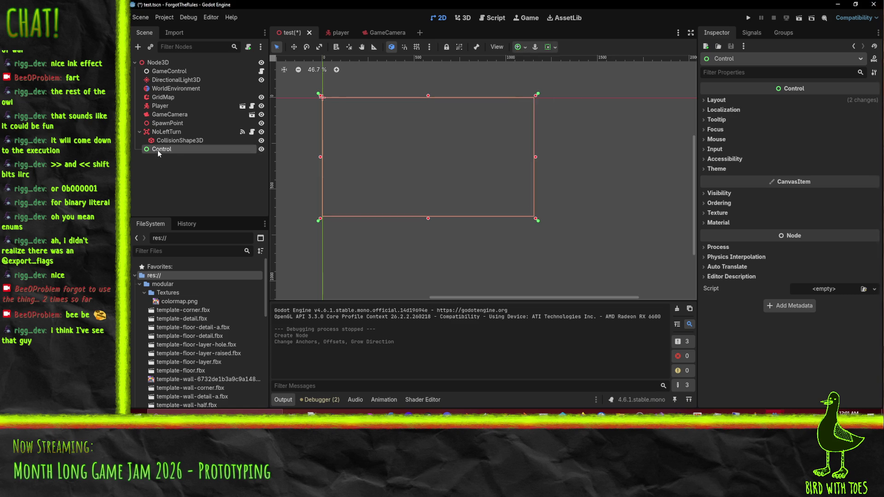
# Rename the Control to NotepadOverlay and save the branch as notepad_overlay.tscn.
pyautogui.click(163, 150)
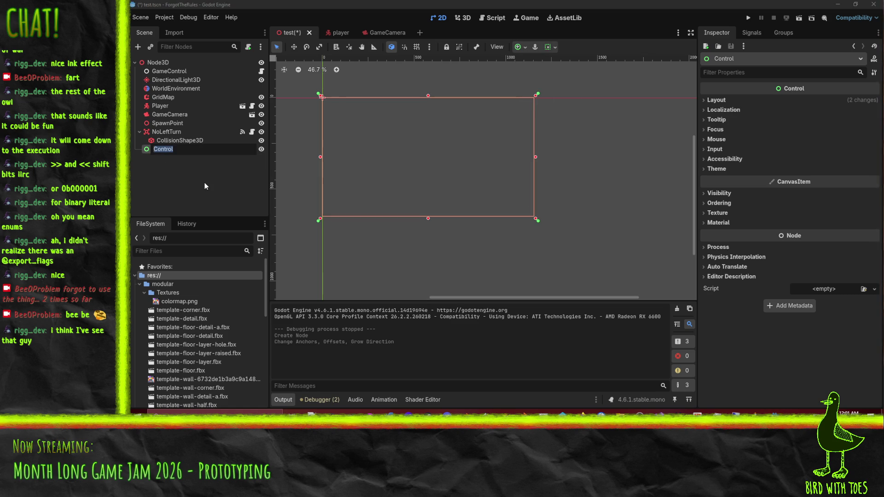
pyautogui.write('Notepad')
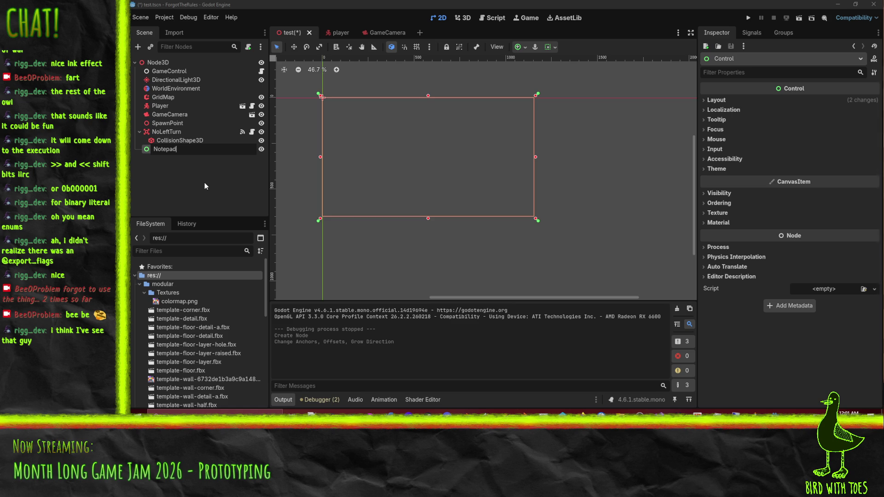
pyautogui.write('Overlay')
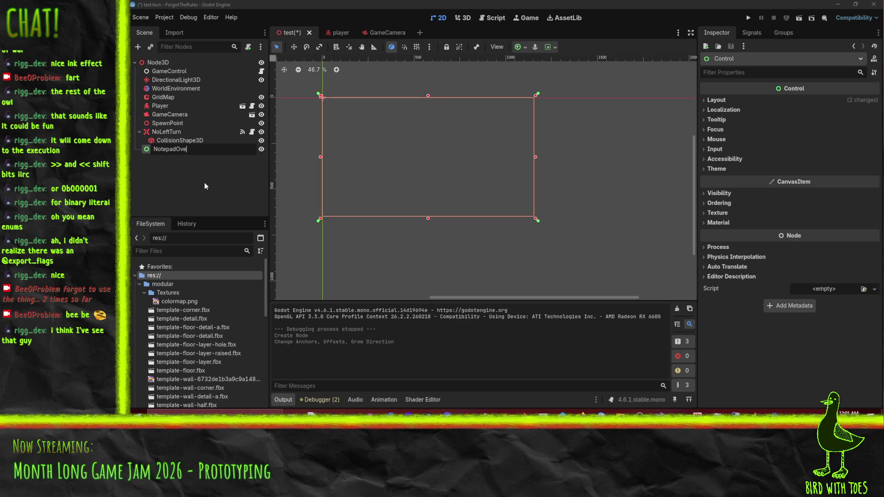
pyautogui.press('Return')
pyautogui.rightClick(204, 150)
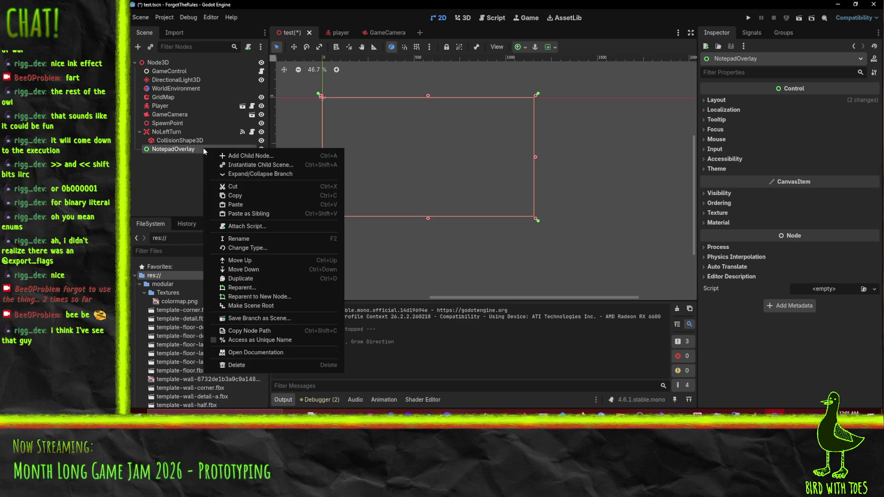
pyautogui.click(274, 318)
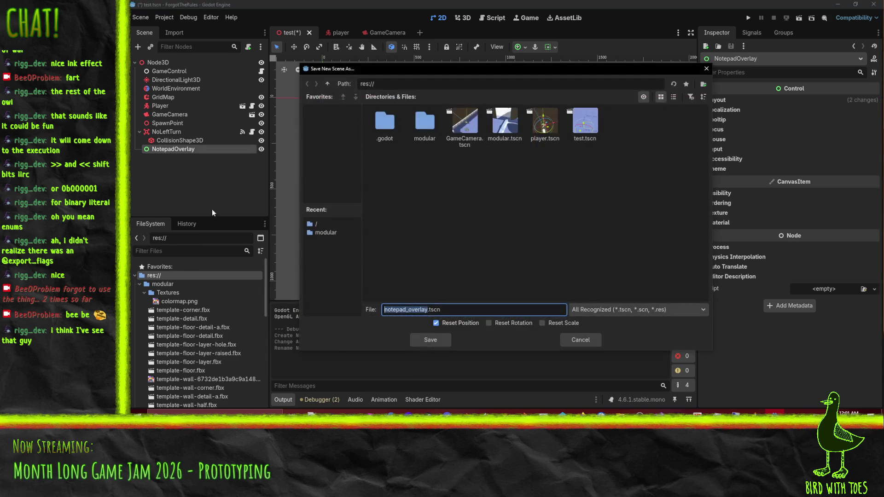
pyautogui.click(433, 341)
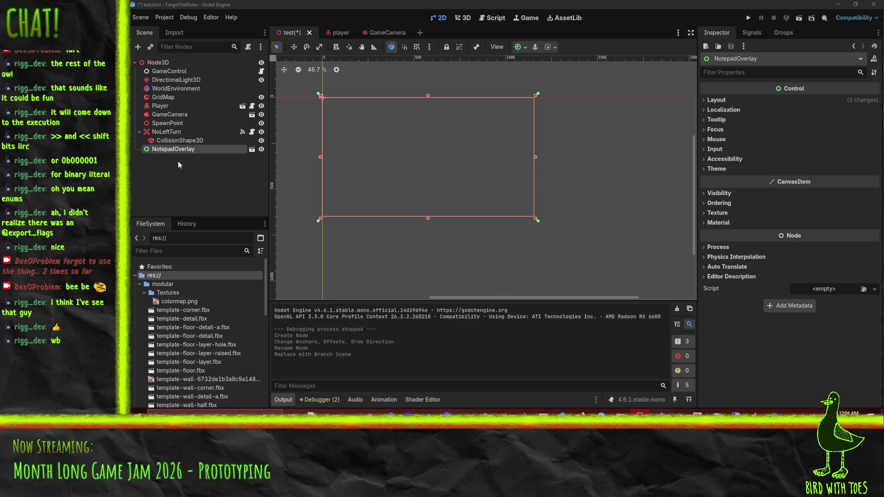
# Open the notepad_overlay scene and select its NotepadOverlay root node.
pyautogui.click(252, 150)
pyautogui.scroll(-5, 462, 187)
pyautogui.click(165, 63)
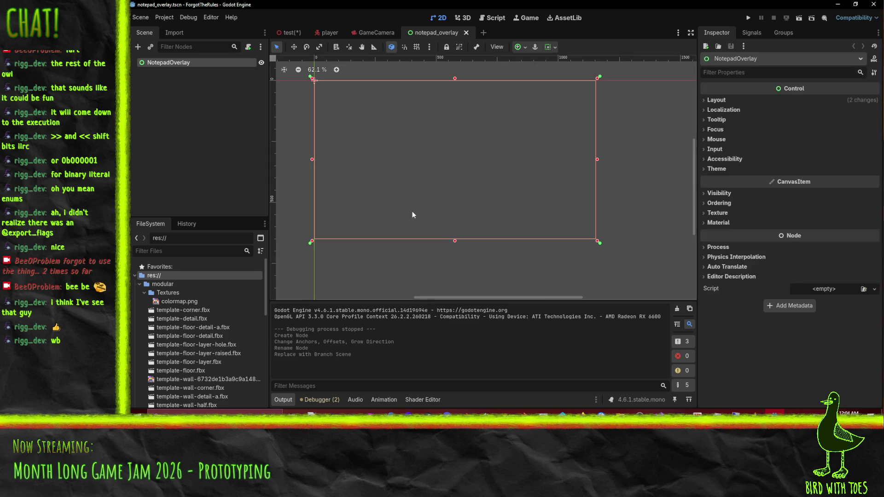
# Add a NinePatchRect child to NotepadOverlay and anchor it to the bottom-right corner.
pyautogui.rightClick(185, 66)
pyautogui.click(201, 75)
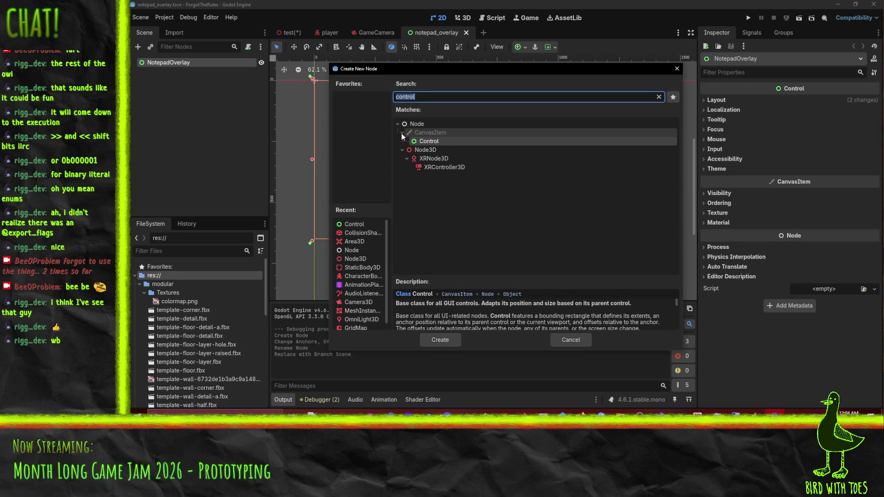
pyautogui.click(659, 96)
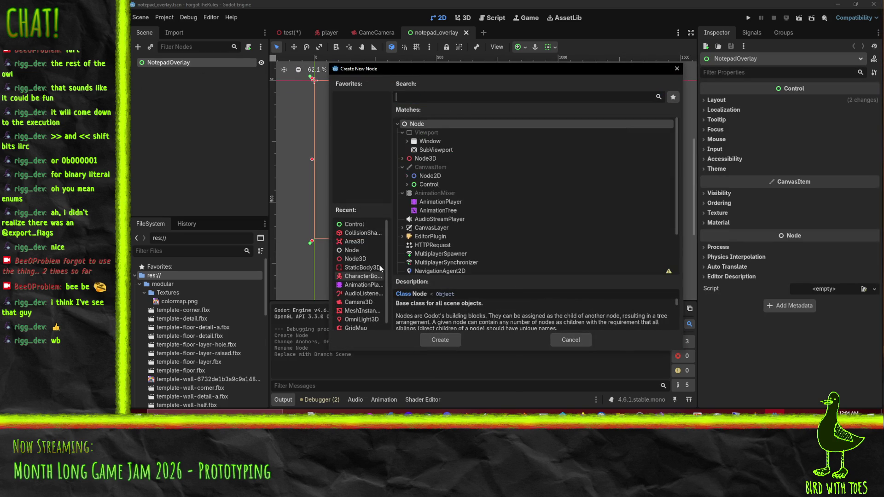
pyautogui.scroll(-3, 432, 212)
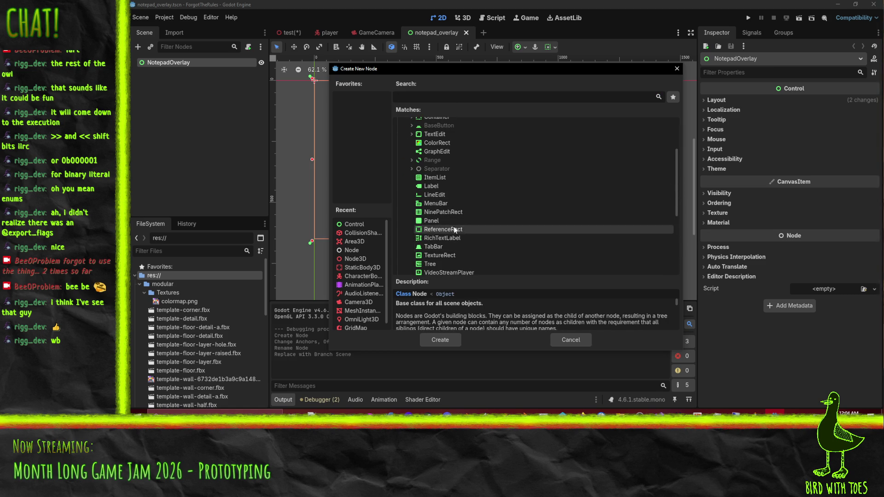
pyautogui.click(453, 213)
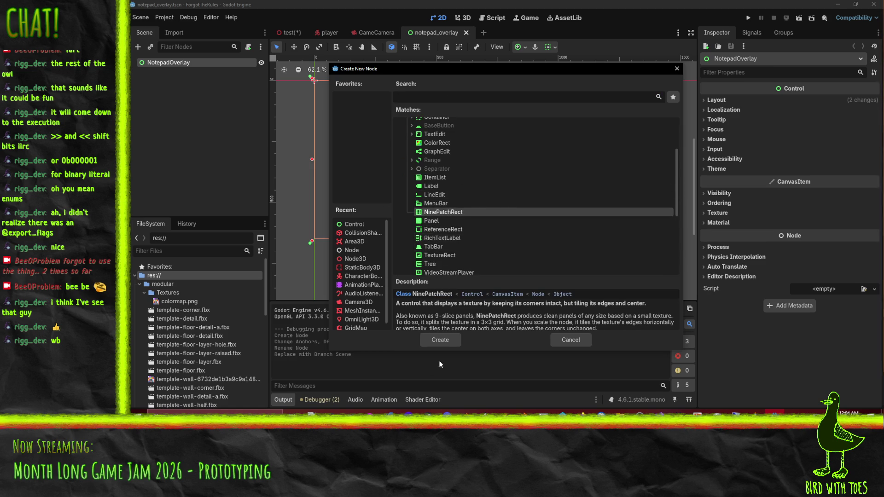
pyautogui.click(432, 339)
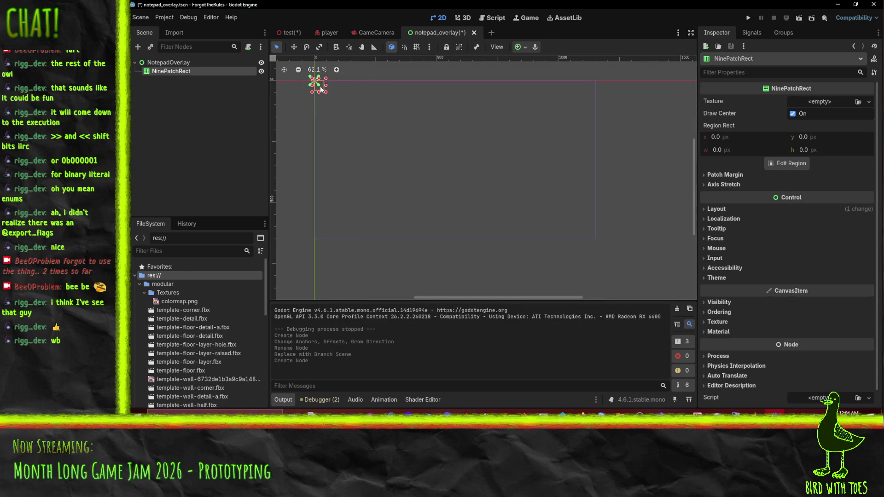
pyautogui.click(520, 47)
pyautogui.click(551, 104)
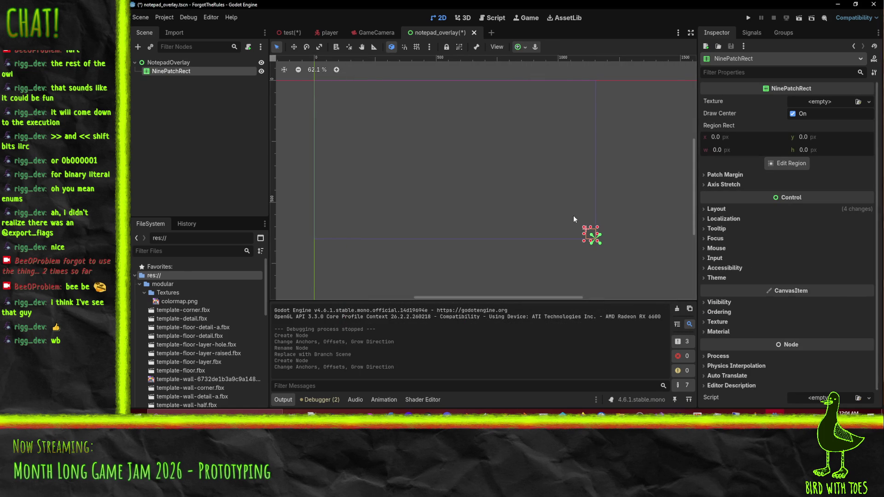
# Widen the NinePatchRect leftward and turn on grid snapping.
pyautogui.scroll(-3, 534, 207)
pyautogui.moveTo(521, 192); pyautogui.dragTo(455, 188)
pyautogui.click(415, 48)
pyautogui.scroll(5, 485, 184)
pyautogui.scroll(2, 466, 183)
pyautogui.click(416, 47)
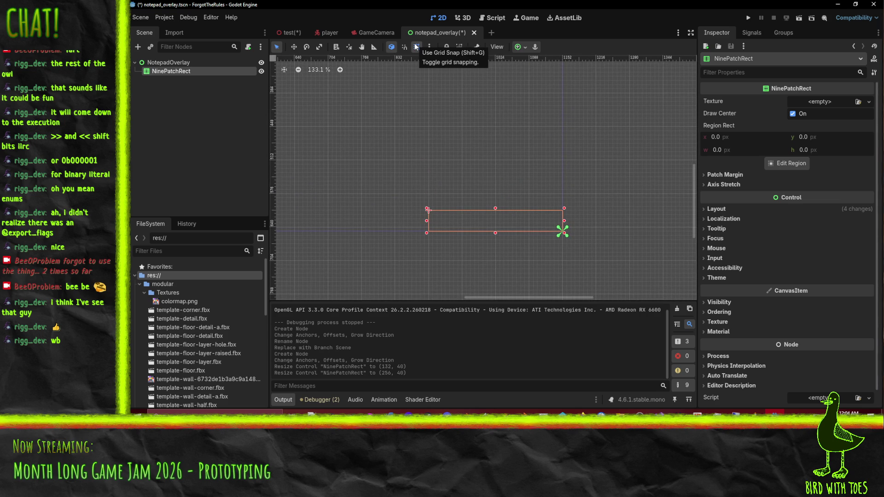
pyautogui.scroll(-5, 469, 220)
# Adjust the left, right and top edges until the rect measures 472 × 392 px.
pyautogui.moveTo(470, 220)
pyautogui.mouseDown()
pyautogui.moveTo(529, 167)
pyautogui.moveTo(477, 192)
pyautogui.moveTo(484, 213)
pyautogui.moveTo(459, 222)
pyautogui.mouseUp()
pyautogui.scroll(2, 549, 214)
pyautogui.scroll(3, 529, 203)
pyautogui.moveTo(519, 199); pyautogui.dragTo(517, 200)
pyautogui.scroll(-3, 517, 201)
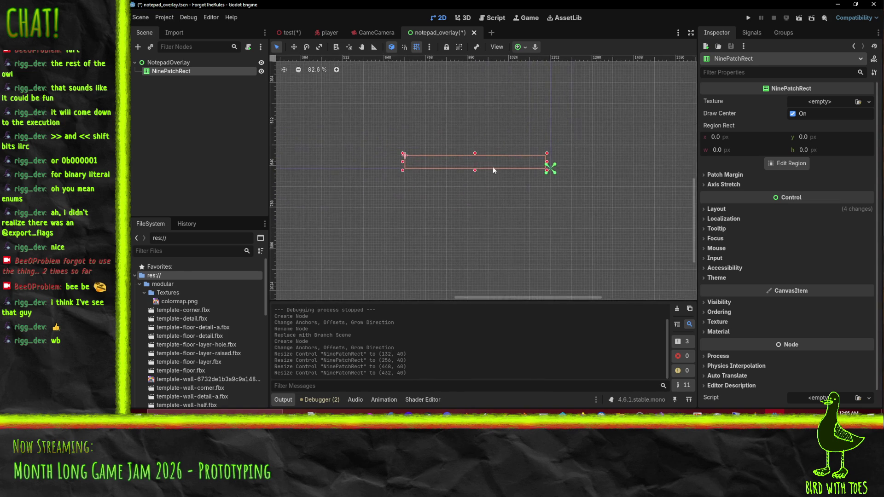
pyautogui.moveTo(548, 164); pyautogui.dragTo(560, 162)
pyautogui.scroll(-4, 485, 172)
pyautogui.moveTo(483, 232); pyautogui.dragTo(477, 165)
pyautogui.scroll(3, 429, 189)
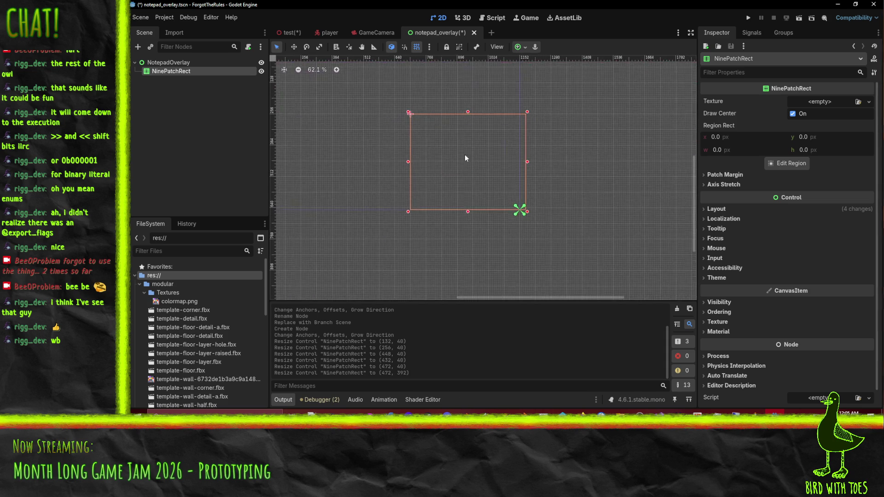
# Set the NinePatchRect's Texture to a new NoiseTexture2D using FastNoiseLite noise.
pyautogui.click(869, 102)
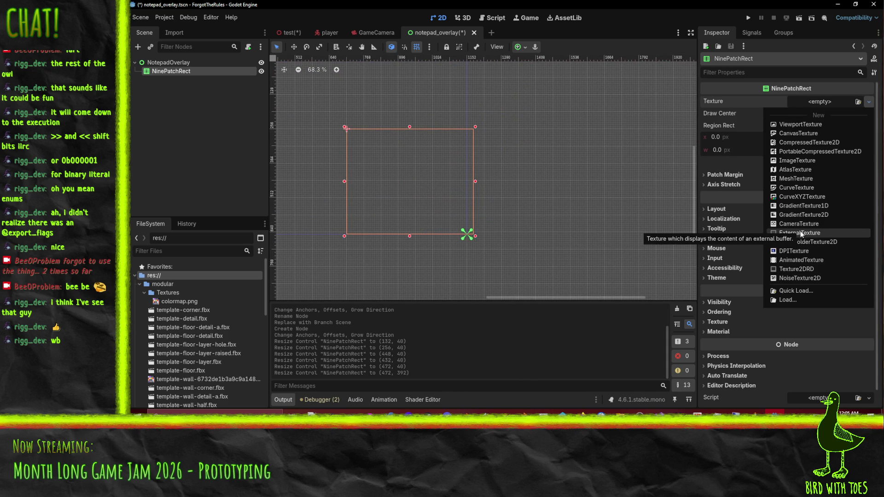
pyautogui.click(800, 278)
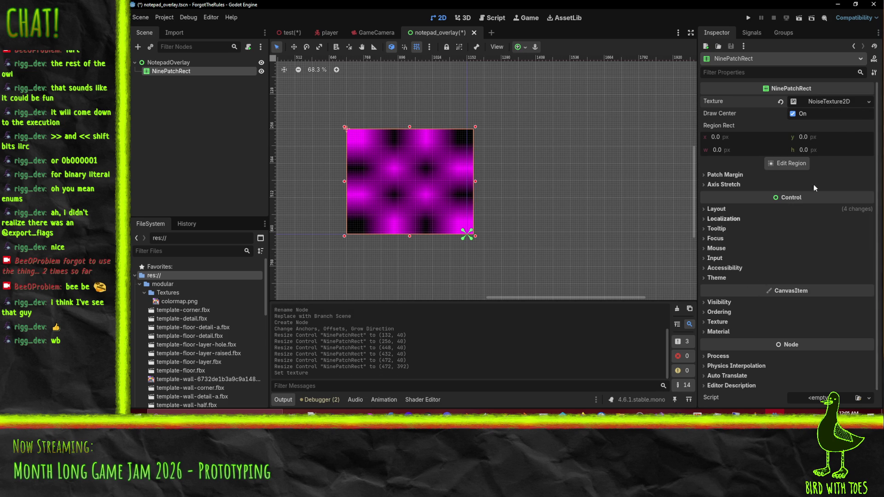
pyautogui.click(827, 102)
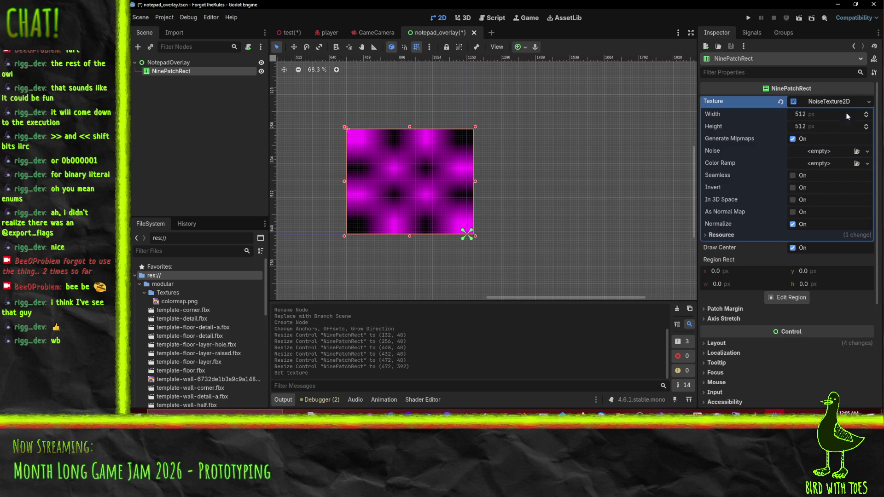
pyautogui.click(857, 156)
pyautogui.click(847, 174)
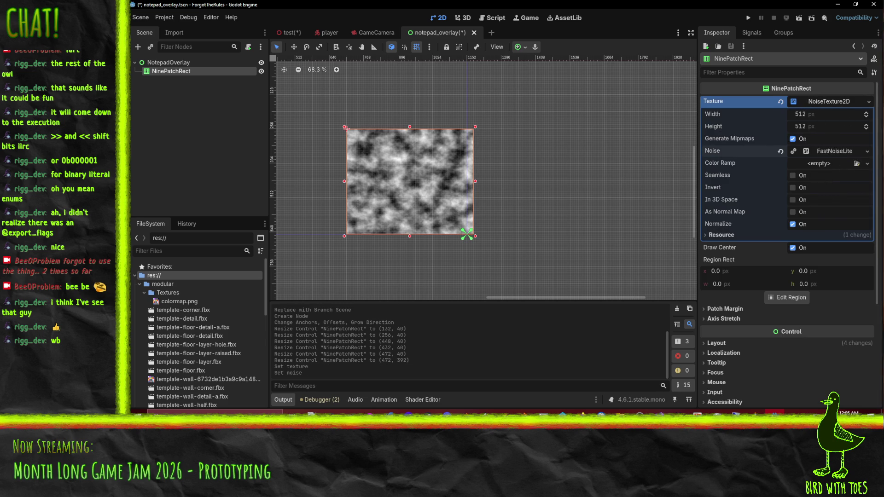
# Create a new Gradient for the noise texture's Color Ramp and expand it.
pyautogui.click(868, 164)
pyautogui.click(868, 165)
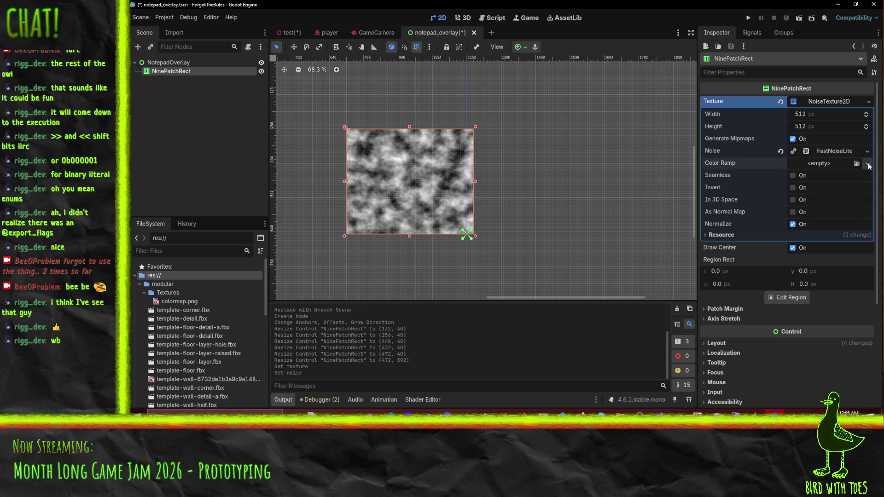
pyautogui.click(868, 164)
pyautogui.click(832, 175)
pyautogui.click(834, 179)
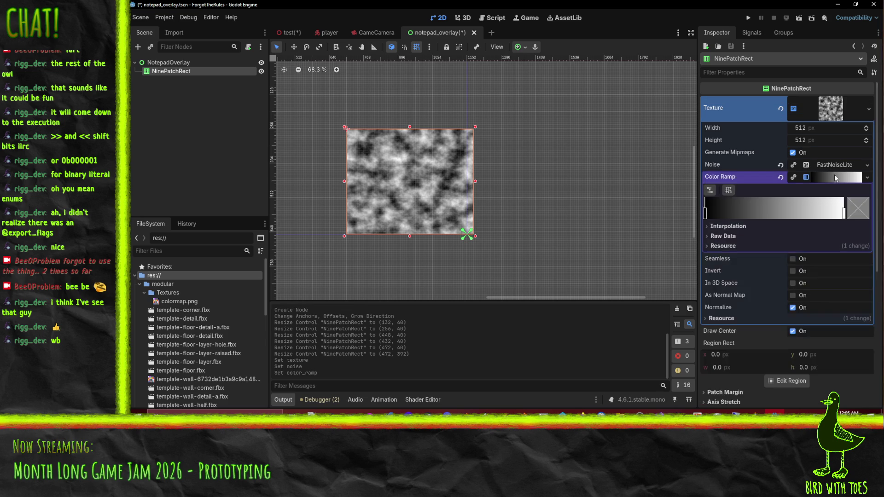
# Recolour the gradient's dark left stop to pale beige in the color picker.
pyautogui.click(705, 213)
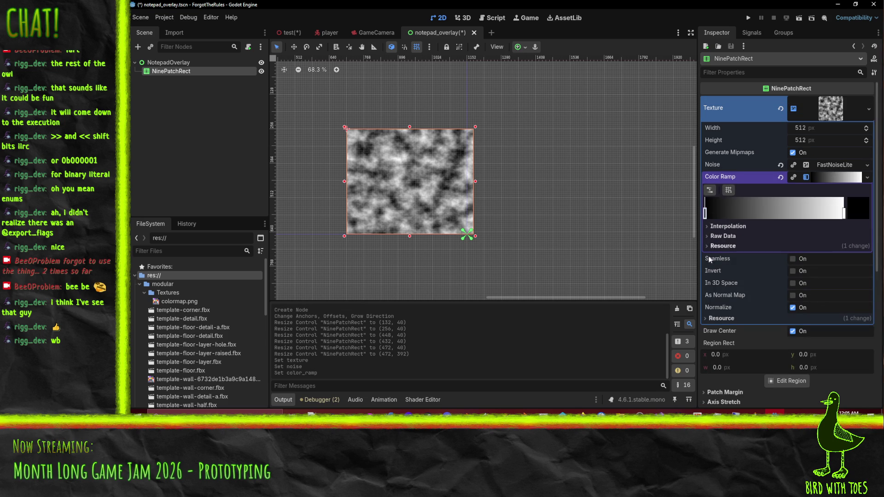
pyautogui.click(846, 205)
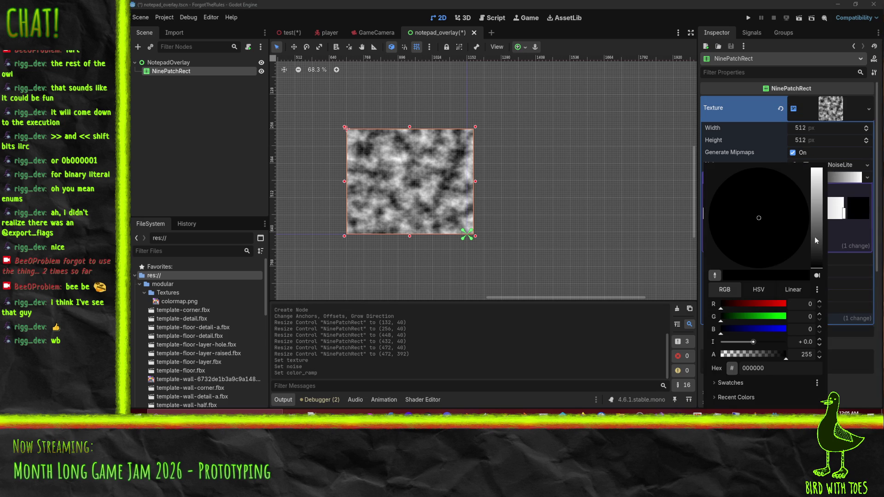
pyautogui.moveTo(814, 238); pyautogui.dragTo(818, 218)
pyautogui.moveTo(755, 252)
pyautogui.mouseDown()
pyautogui.moveTo(765, 255)
pyautogui.moveTo(754, 249)
pyautogui.moveTo(755, 233)
pyautogui.mouseUp()
pyautogui.moveTo(817, 217); pyautogui.dragTo(819, 197)
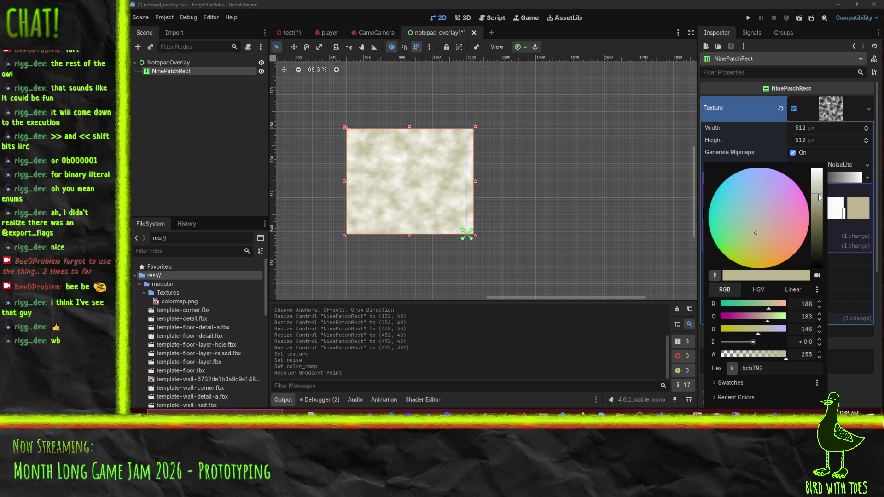
pyautogui.click(860, 212)
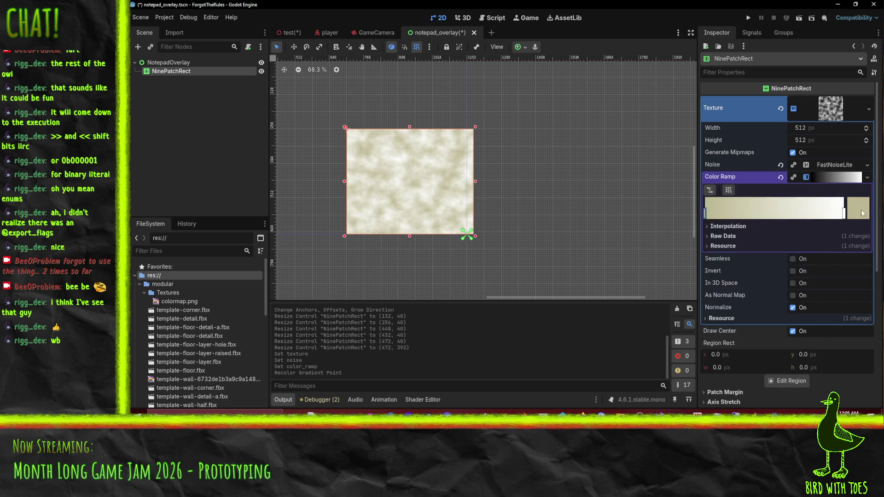
# Recolour the right stop to a light, slightly warm yellowish beige.
pyautogui.doubleClick(846, 217)
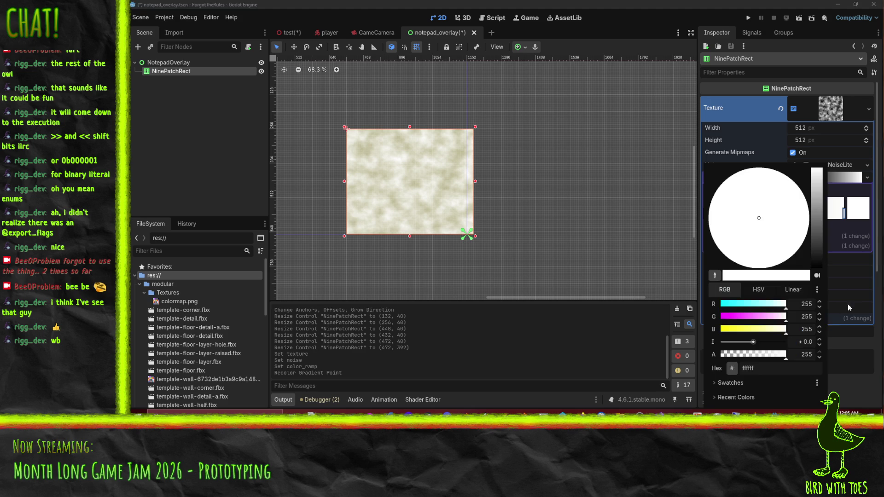
pyautogui.click(820, 192)
pyautogui.moveTo(820, 192)
pyautogui.mouseDown()
pyautogui.moveTo(823, 212)
pyautogui.moveTo(823, 194)
pyautogui.mouseUp()
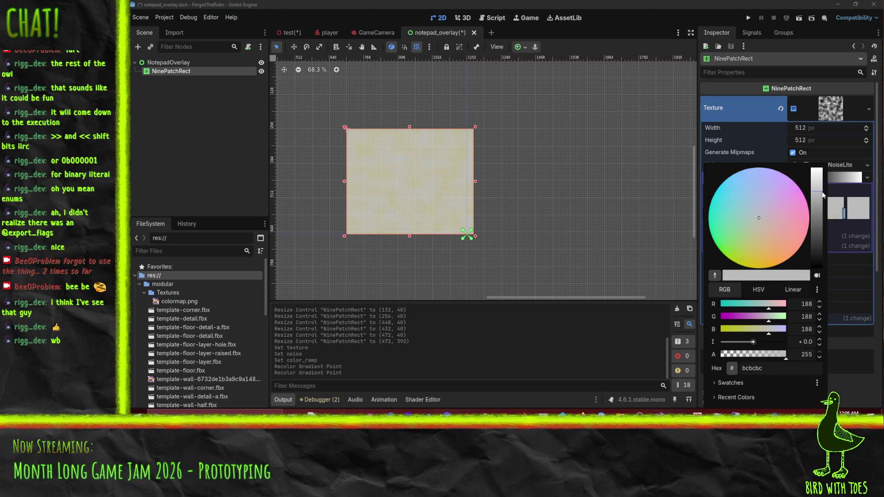
pyautogui.click(757, 230)
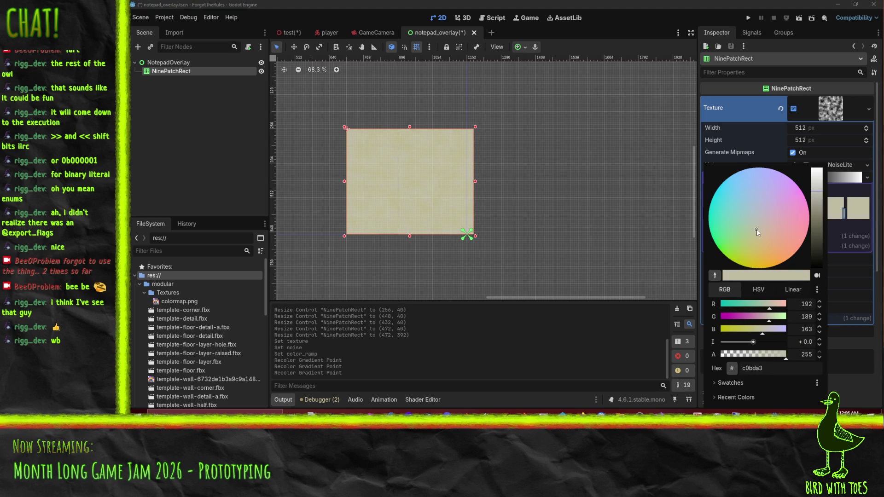
pyautogui.moveTo(757, 230); pyautogui.dragTo(760, 226)
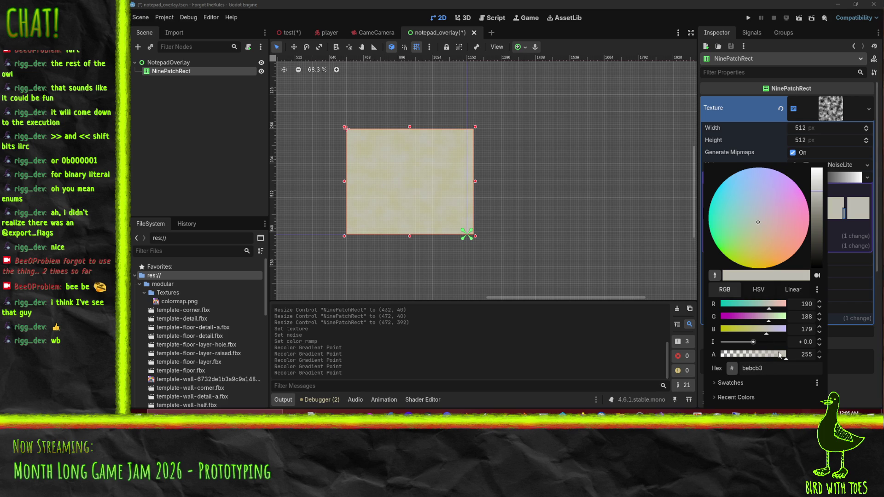
pyautogui.click(799, 396)
pyautogui.click(837, 309)
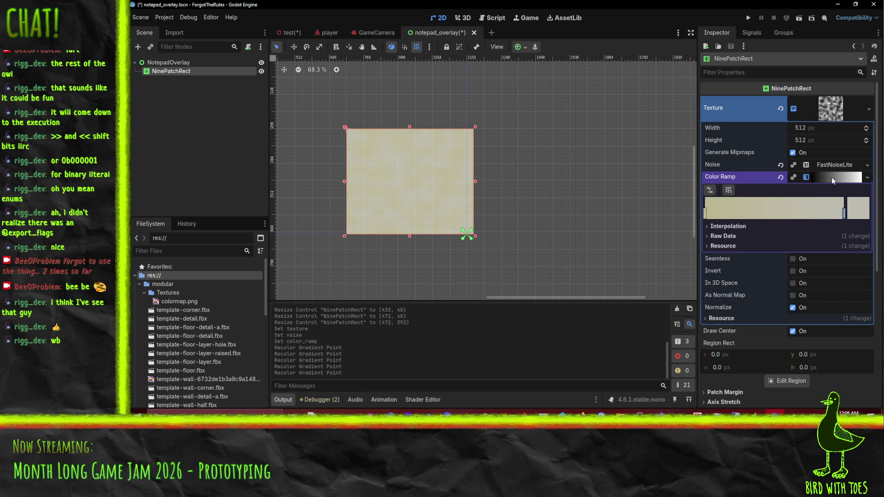
pyautogui.scroll(-4, 777, 288)
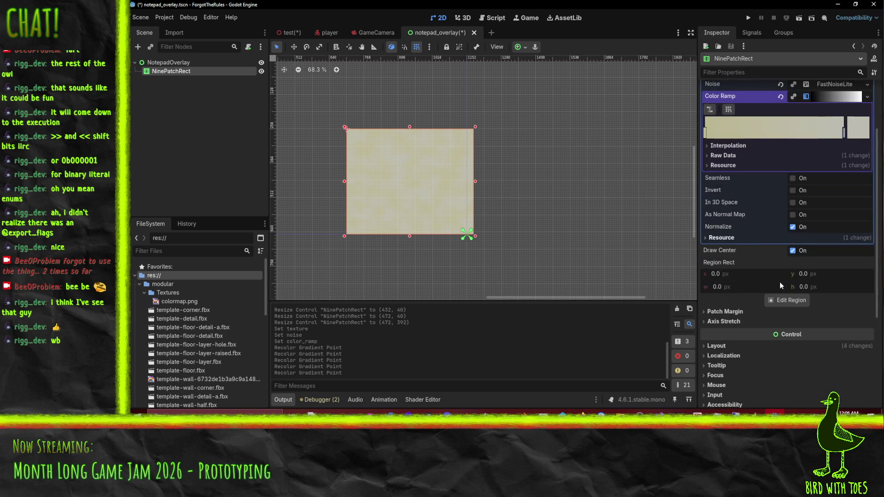
pyautogui.scroll(4, 785, 286)
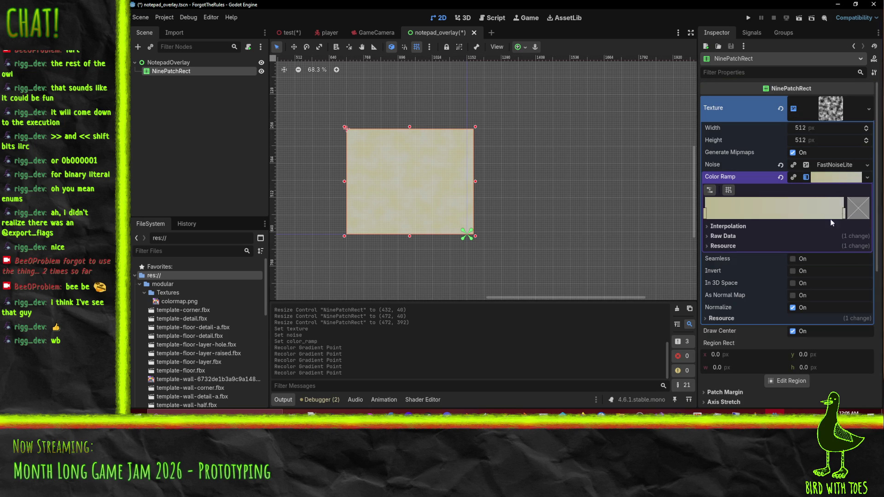
pyautogui.click(704, 214)
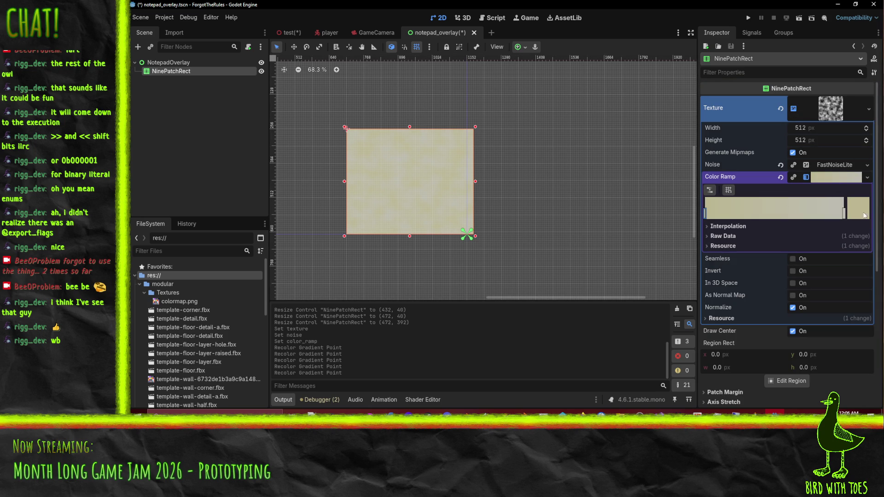
pyautogui.click(831, 165)
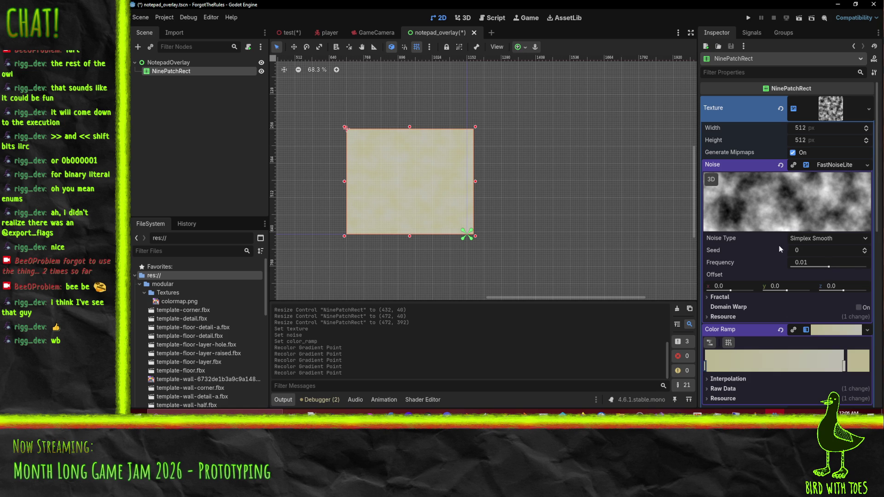
# Set the noise frequency to 0.025 and compare Cellular and Value Cubic noise types.
pyautogui.moveTo(829, 272)
pyautogui.mouseDown()
pyautogui.moveTo(844, 274)
pyautogui.moveTo(835, 267)
pyautogui.mouseUp()
pyautogui.click(817, 265)
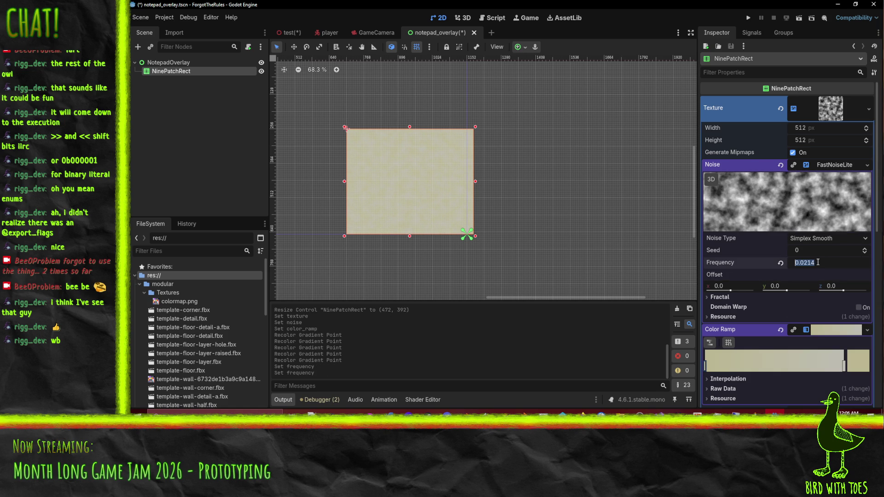
pyautogui.press('Return')
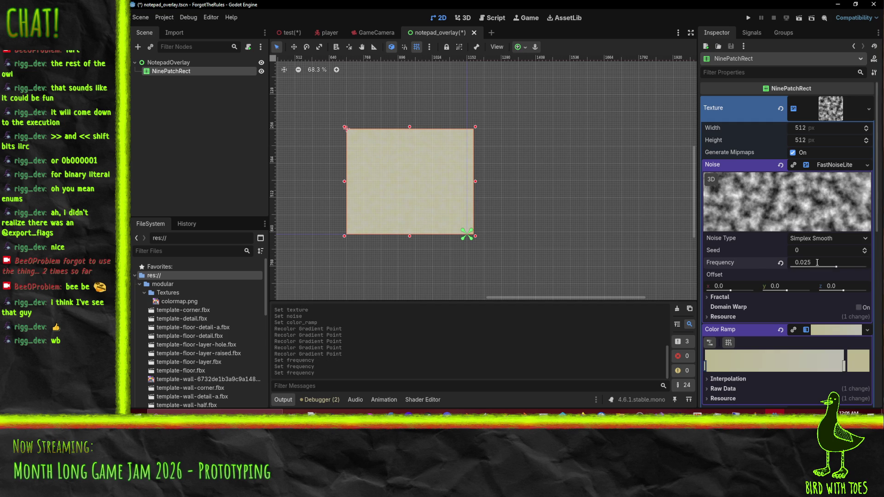
pyautogui.click(837, 236)
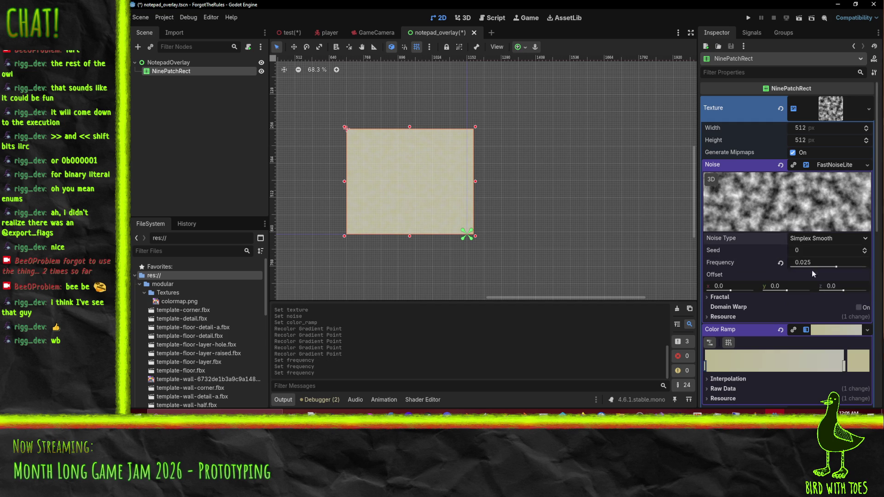
pyautogui.click(812, 271)
pyautogui.click(818, 236)
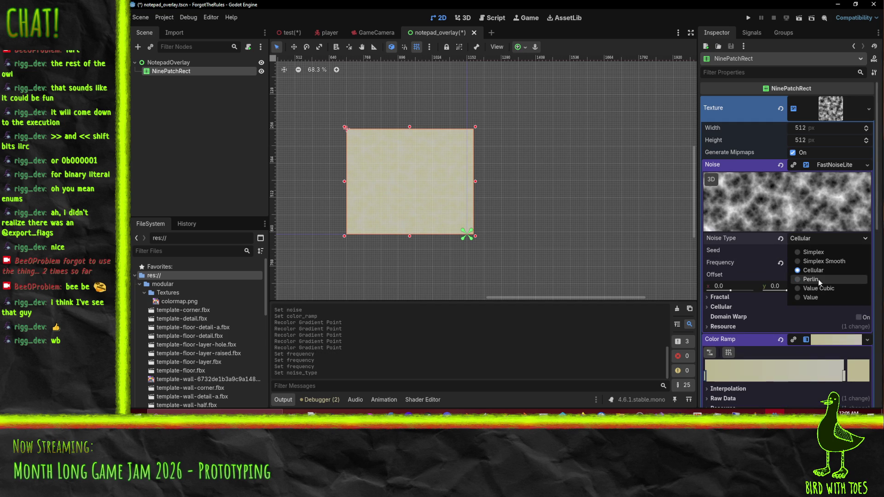
pyautogui.click(818, 289)
# Settle on Cellular noise with a frequency of 0.1.
pyautogui.click(816, 239)
pyautogui.click(822, 271)
pyautogui.click(824, 263)
pyautogui.press('Return')
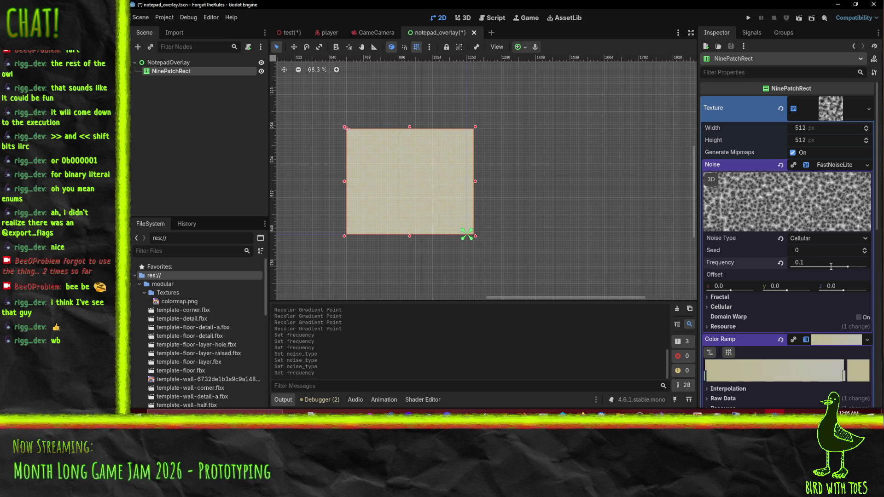
pyautogui.scroll(4, 443, 181)
pyautogui.scroll(-2, 446, 181)
pyautogui.scroll(-1, 442, 179)
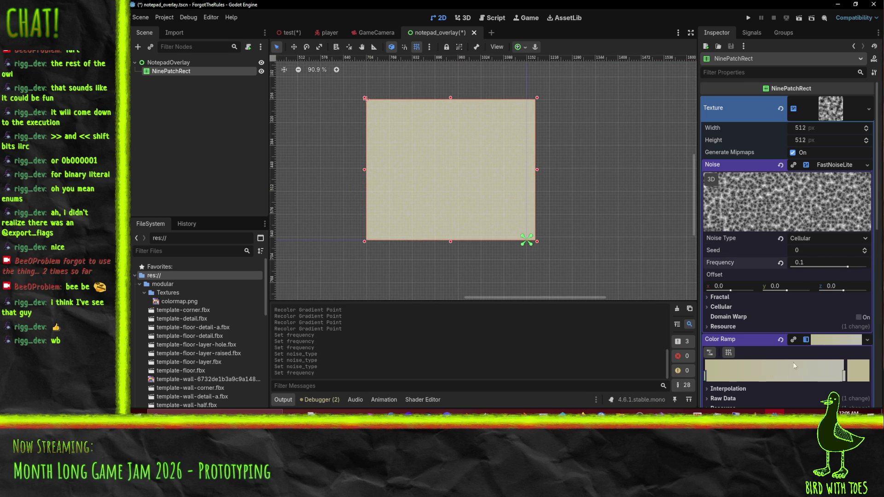
# Desaturate the first colour ramp stop to saturation 7 and darken its value in HSV.
pyautogui.click(865, 367)
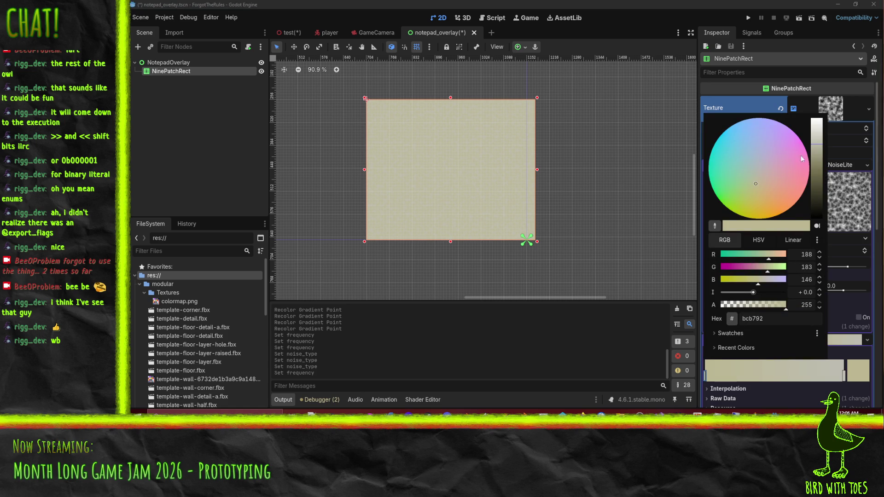
pyautogui.click(754, 239)
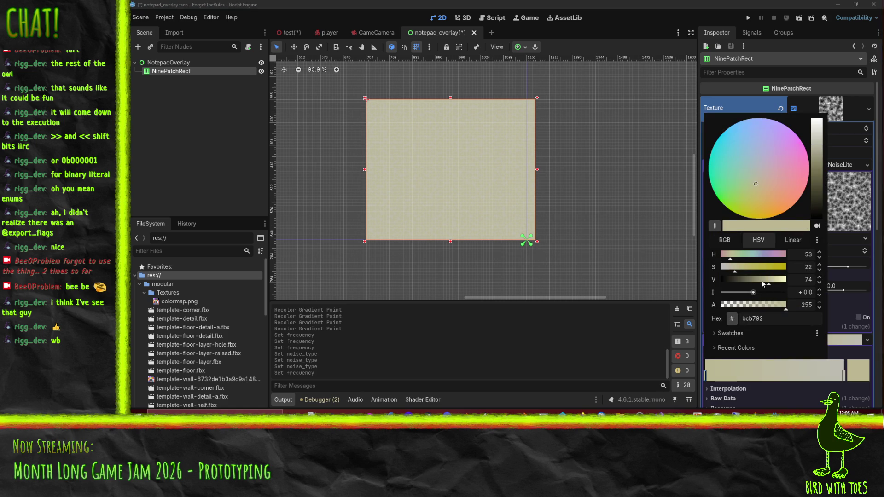
pyautogui.moveTo(735, 272); pyautogui.dragTo(726, 272)
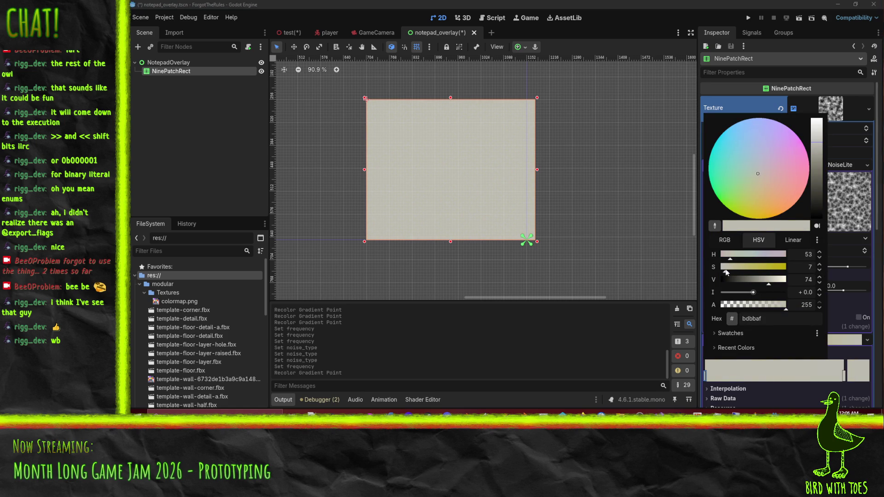
pyautogui.moveTo(769, 284); pyautogui.dragTo(757, 280)
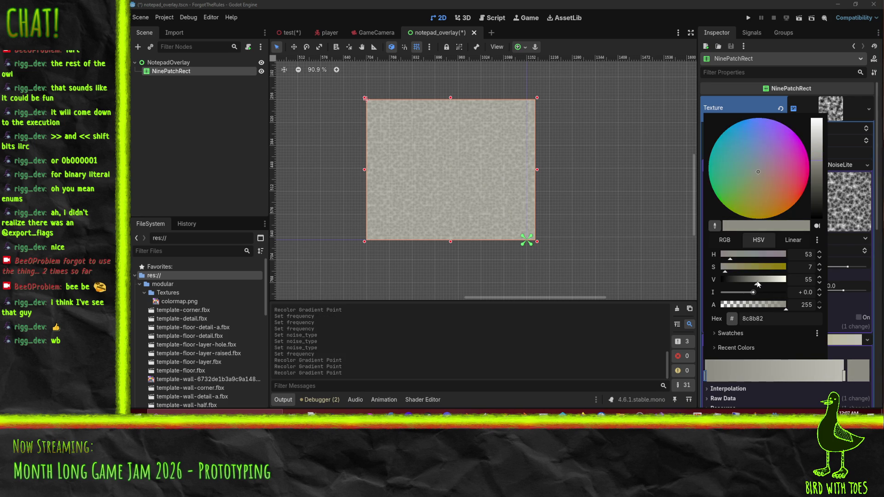
# Recolour the right gradient point to hue 41, saturation 3, value 58 grey.
pyautogui.click(841, 386)
pyautogui.doubleClick(845, 377)
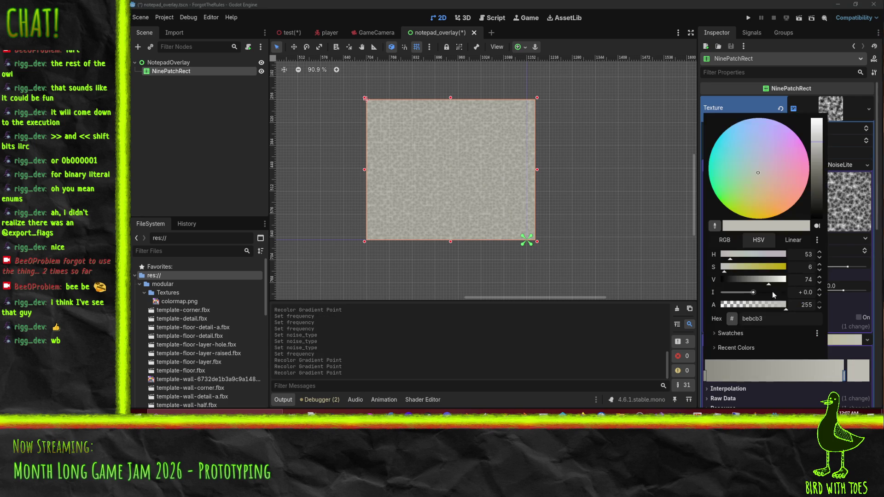
pyautogui.click(729, 260)
pyautogui.click(728, 259)
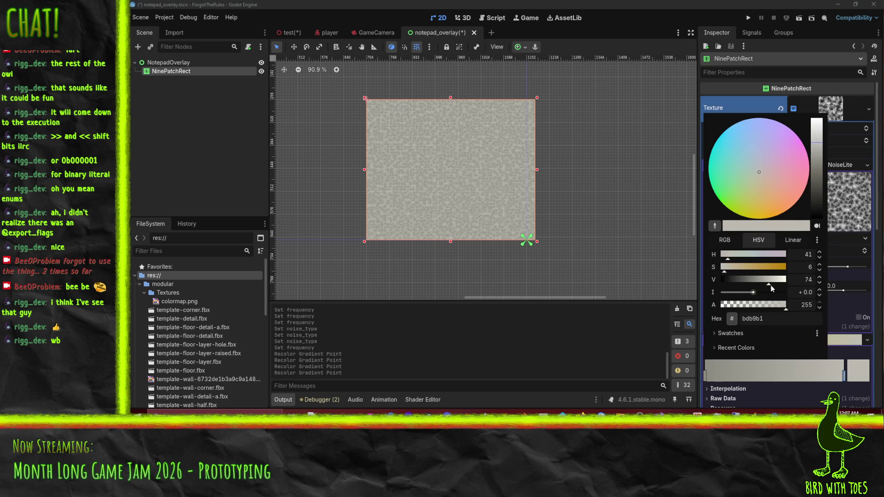
pyautogui.moveTo(763, 281); pyautogui.dragTo(759, 281)
pyautogui.click(724, 276)
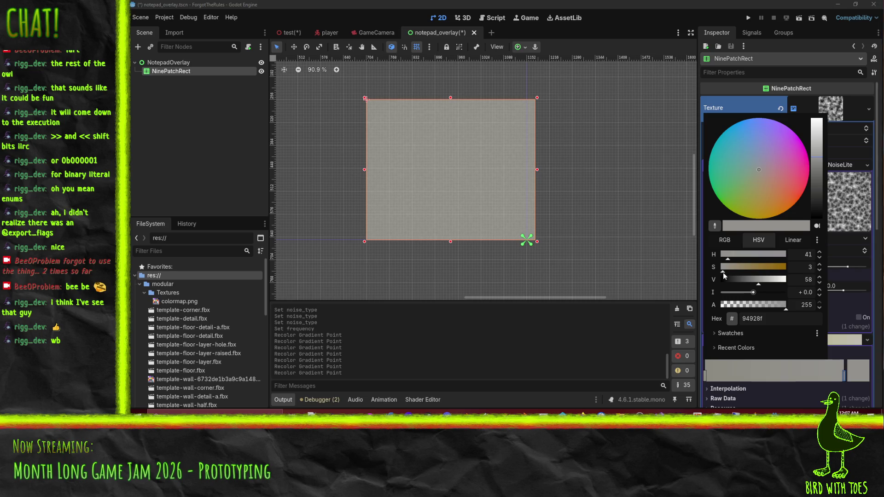
pyautogui.click(833, 286)
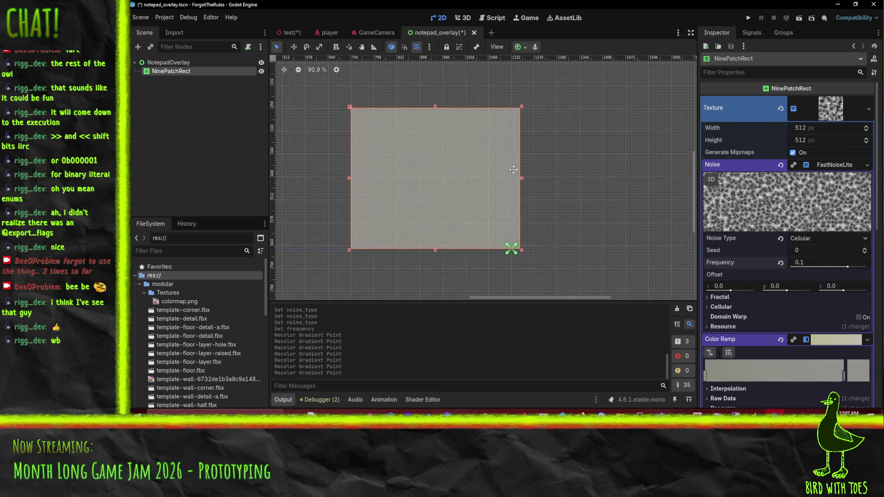
# Add a MarginContainer under NinePatchRect and set its anchors to Full Rect.
pyautogui.scroll(-5, 429, 281)
pyautogui.moveTo(461, 203); pyautogui.dragTo(508, 144)
pyautogui.scroll(2, 545, 165)
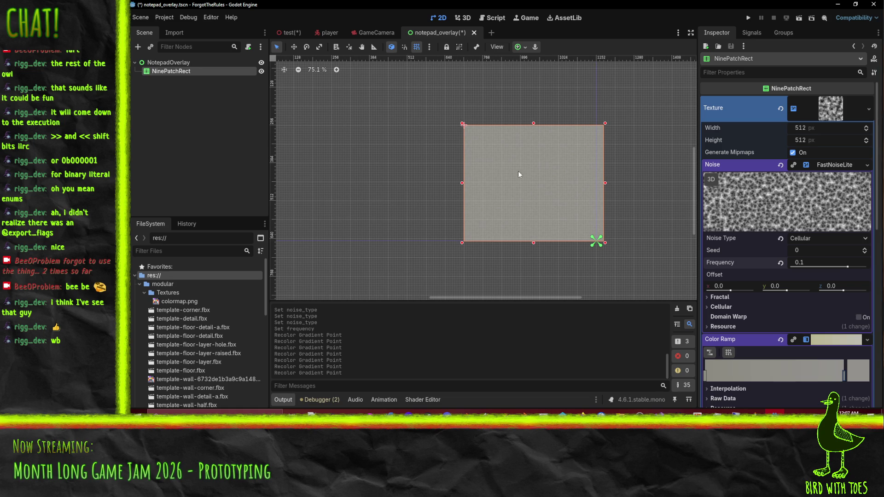
pyautogui.rightClick(172, 72)
pyautogui.click(213, 90)
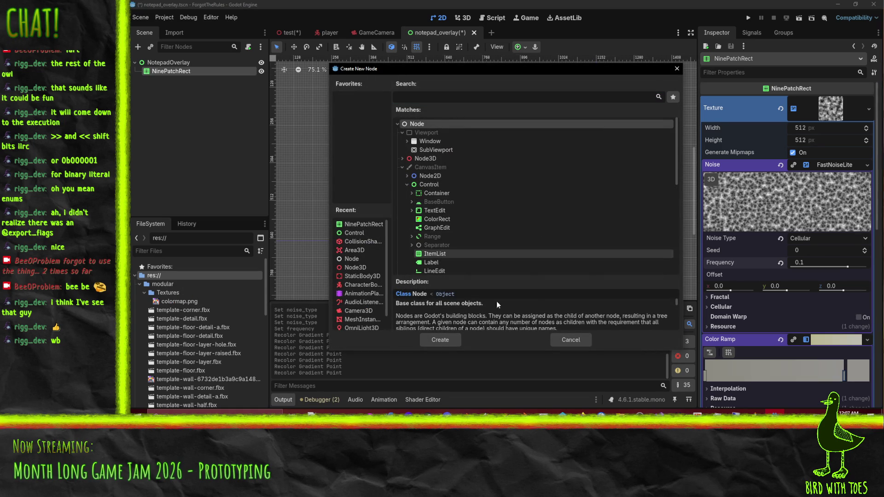
pyautogui.scroll(-3, 521, 263)
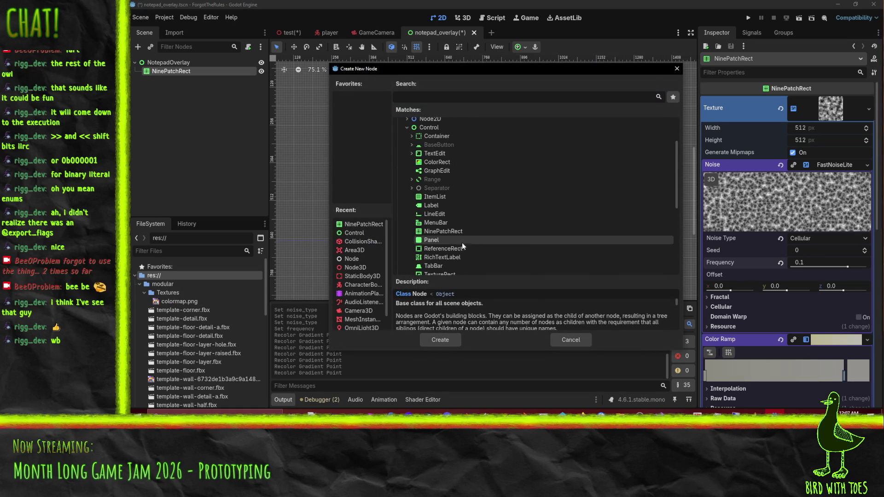
pyautogui.press('Down')
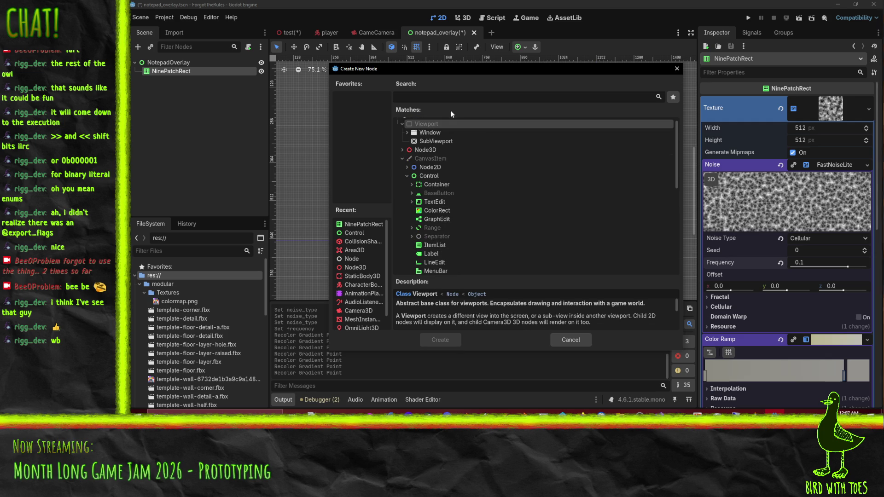
pyautogui.write('marg')
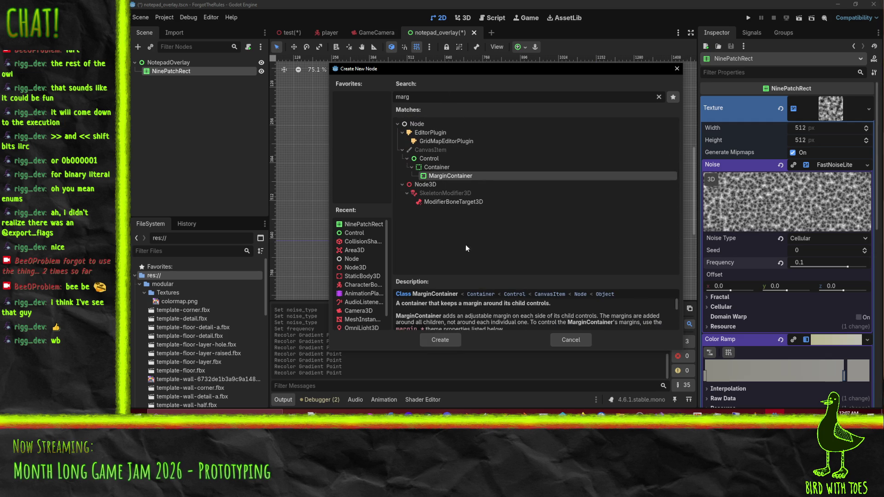
pyautogui.click(439, 340)
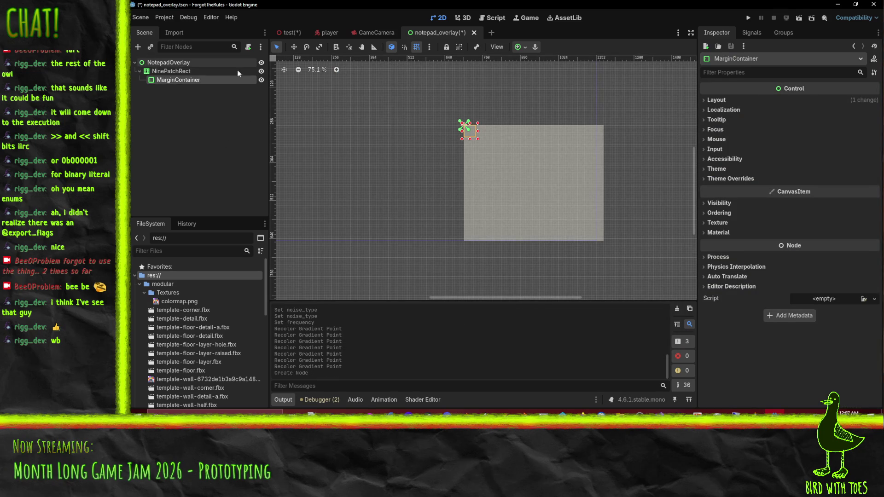
pyautogui.click(524, 48)
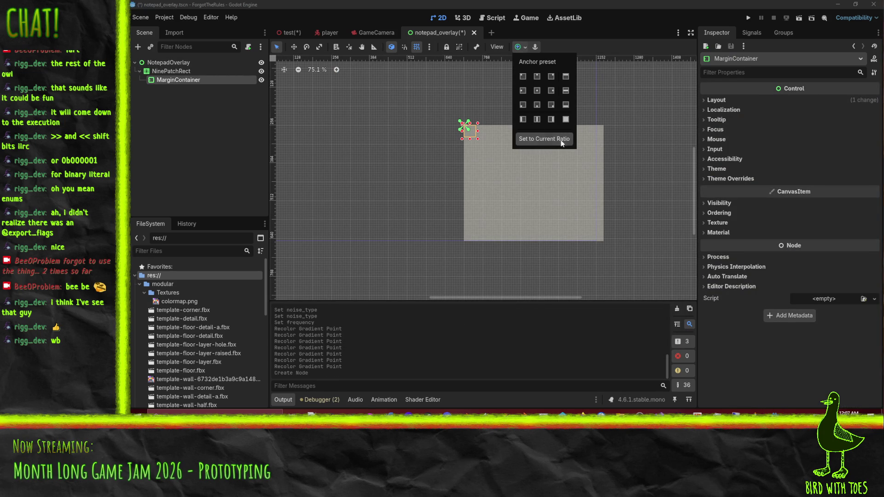
pyautogui.click(566, 119)
# Add a VBoxContainer inside the MarginContainer with horizontal and vertical sizing set to Fill.
pyautogui.rightClick(183, 77)
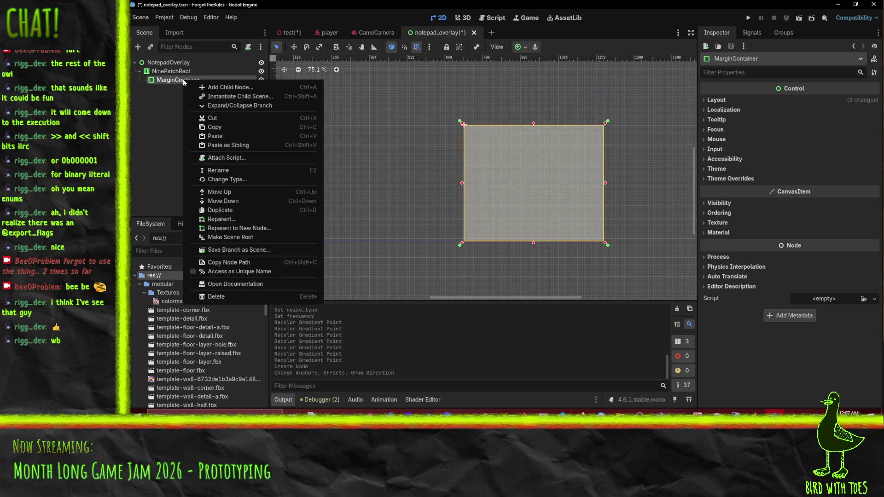
pyautogui.click(239, 88)
pyautogui.write('vbox')
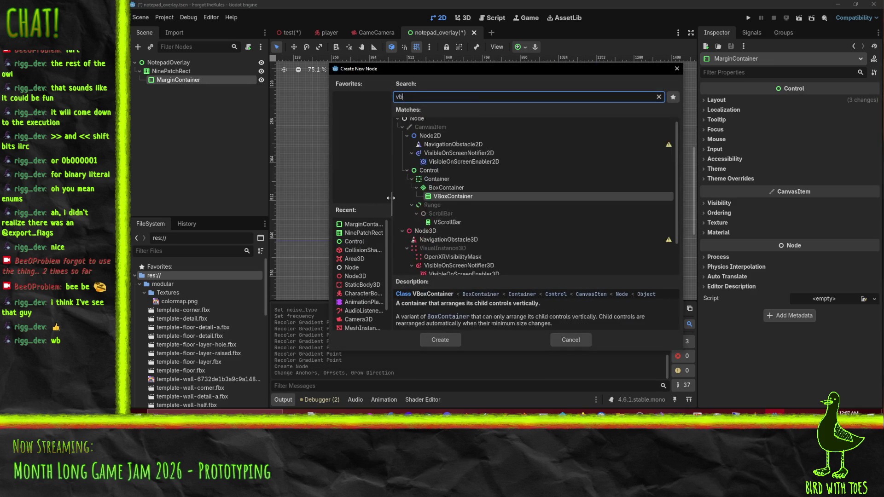
pyautogui.click(432, 340)
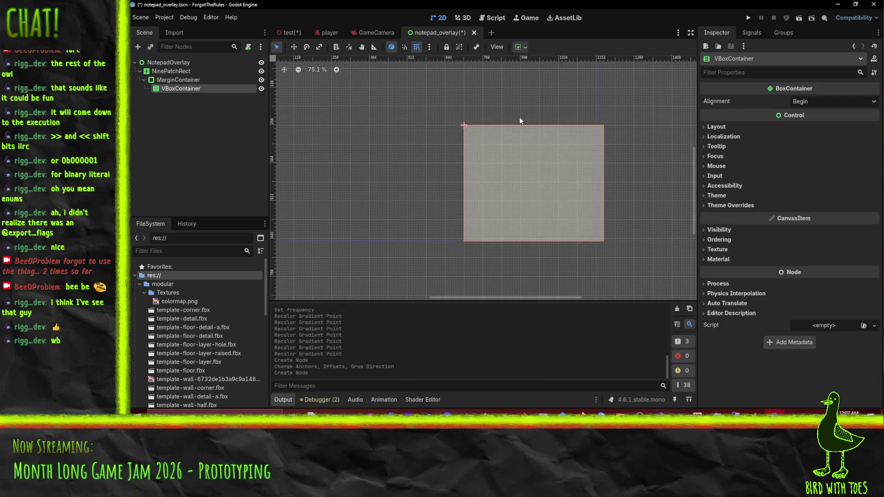
pyautogui.click(525, 50)
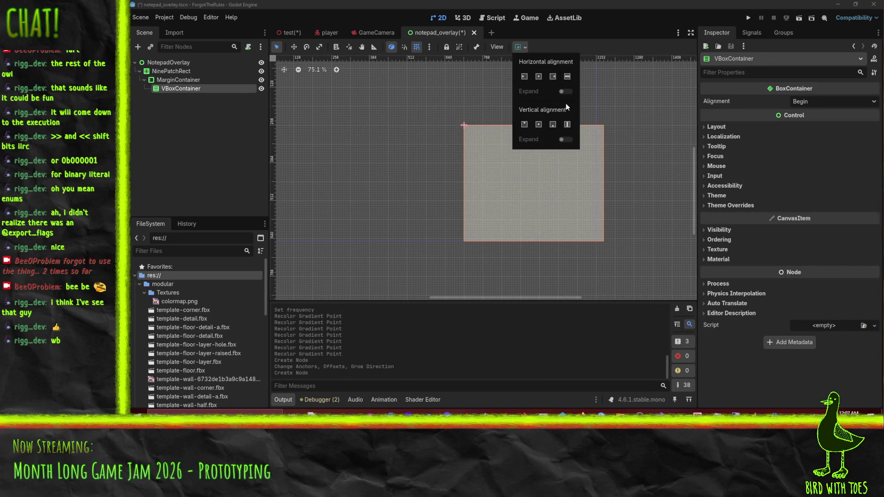
pyautogui.click(631, 106)
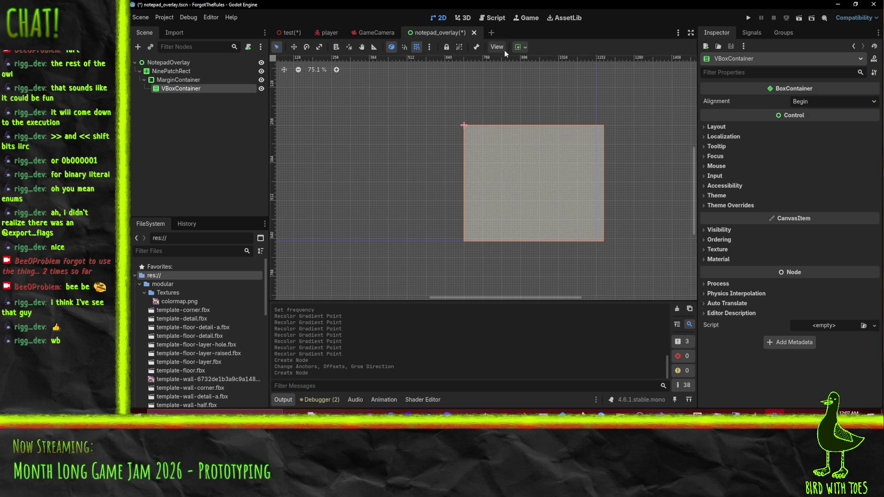
pyautogui.click(523, 48)
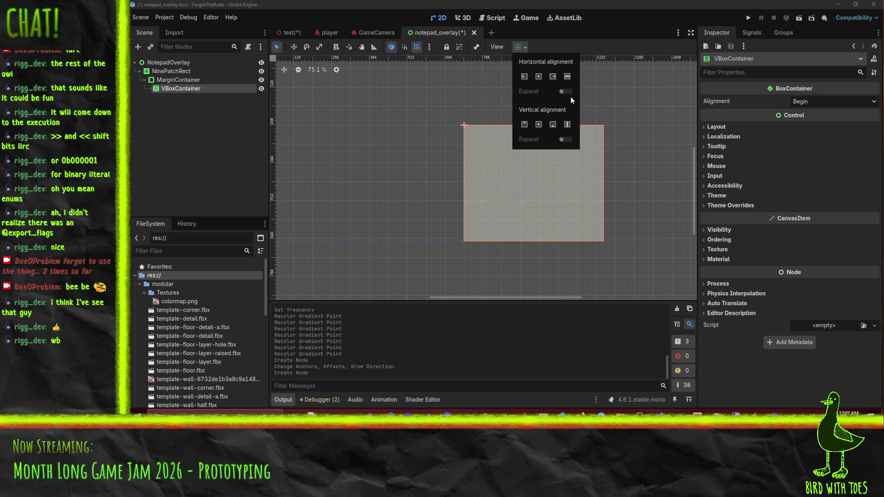
pyautogui.click(567, 77)
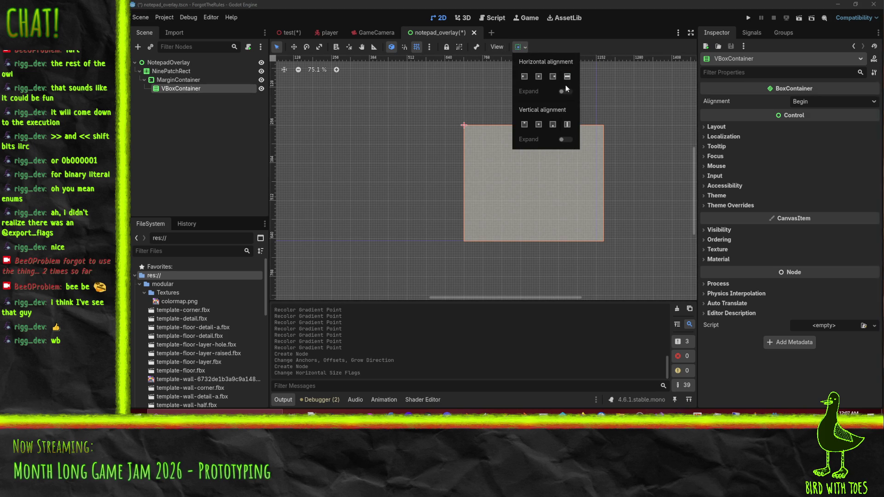
pyautogui.click(567, 124)
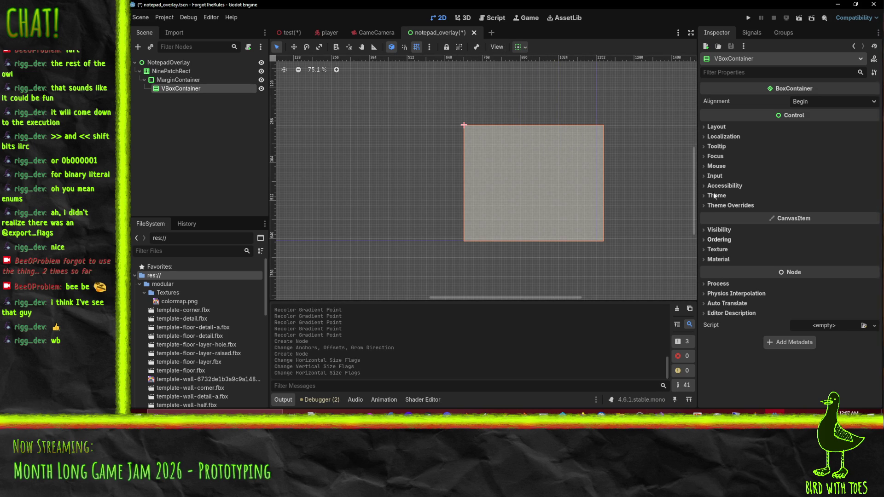
pyautogui.click(716, 127)
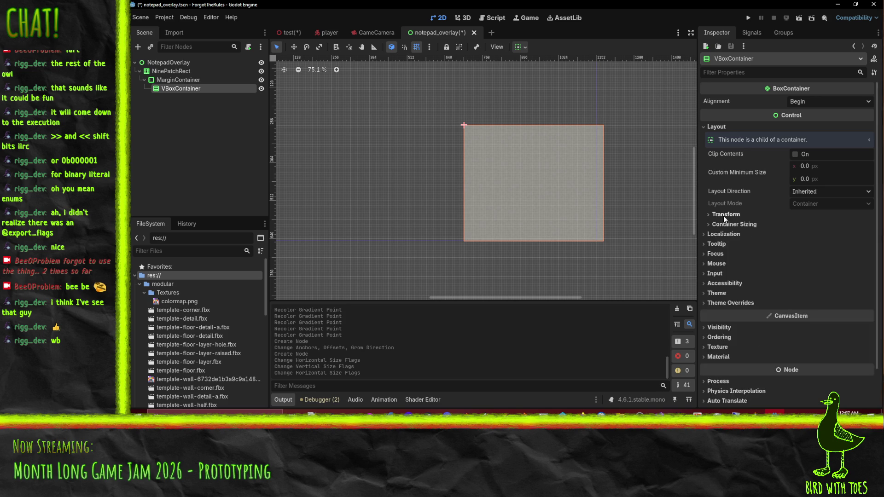
pyautogui.click(732, 225)
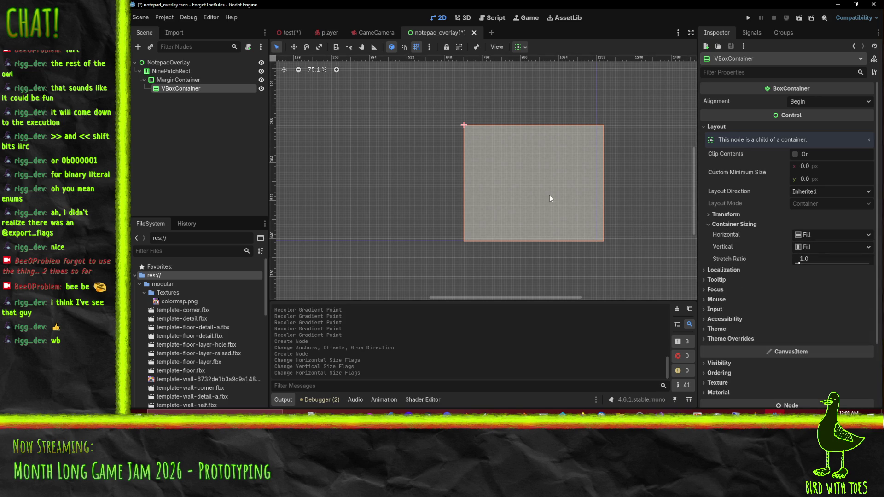
pyautogui.rightClick(168, 90)
# Add a Label under VBoxContainer with the text 'Notes for Personal Success'.
pyautogui.click(182, 99)
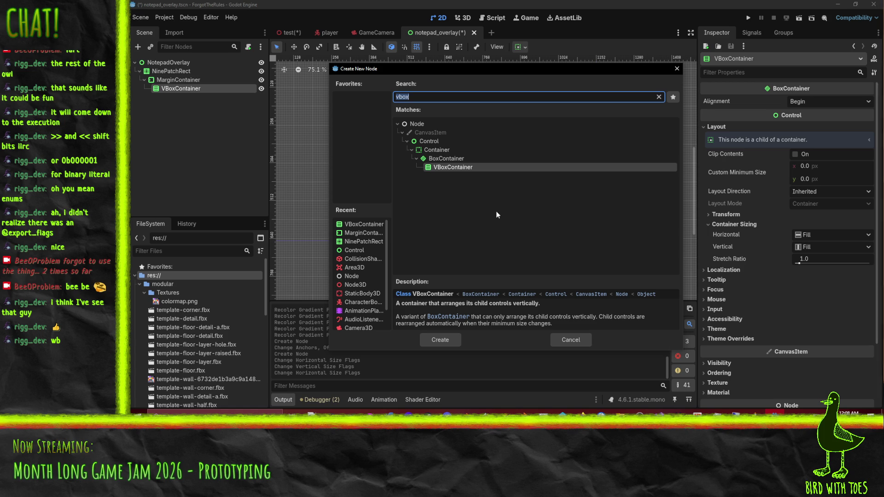
pyautogui.write('label')
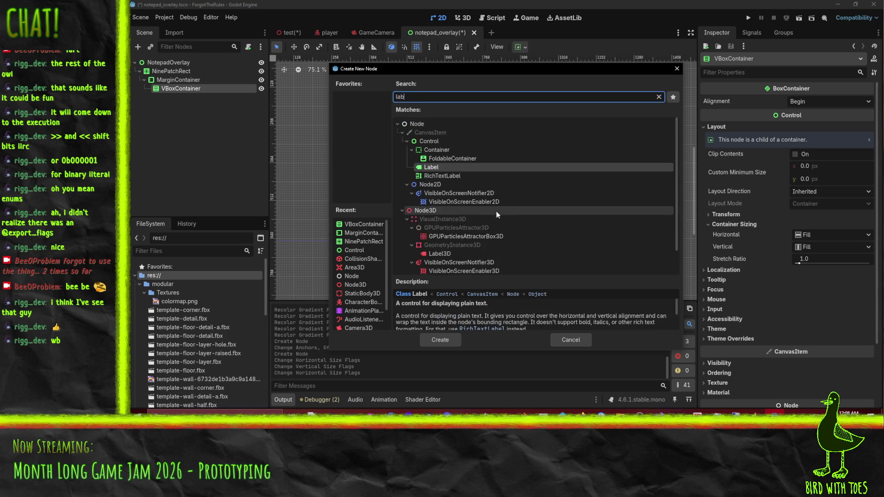
pyautogui.click(445, 161)
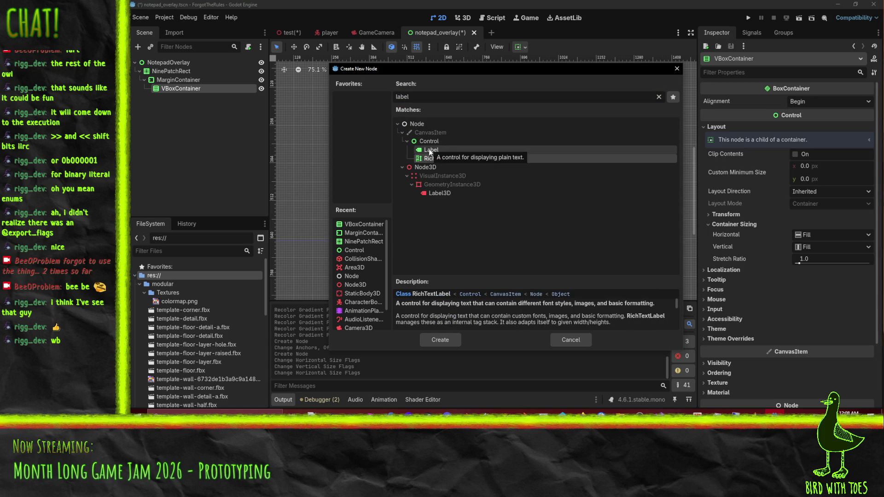
pyautogui.click(430, 151)
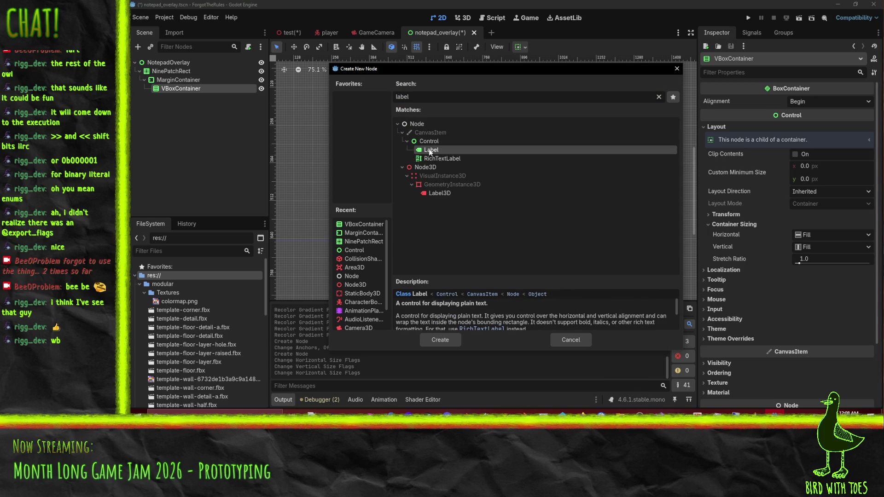
pyautogui.click(439, 340)
pyautogui.scroll(2, 305, 165)
pyautogui.click(757, 133)
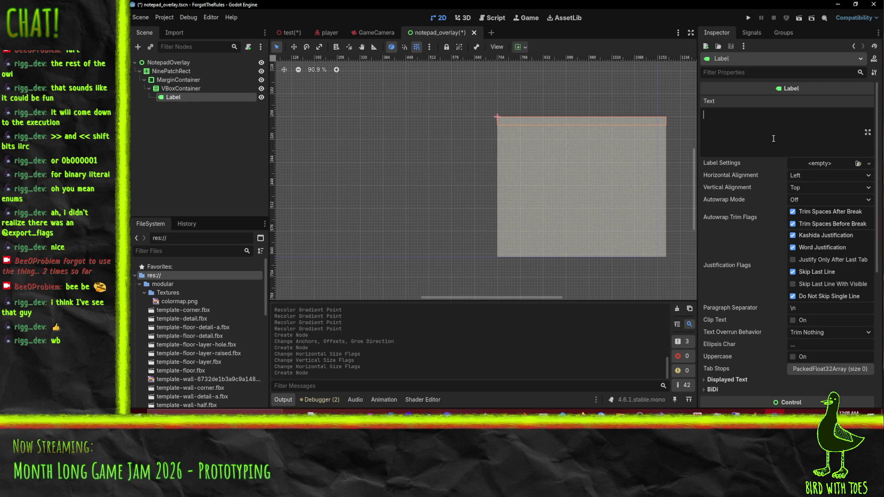
pyautogui.write('Notes for Personal Success')
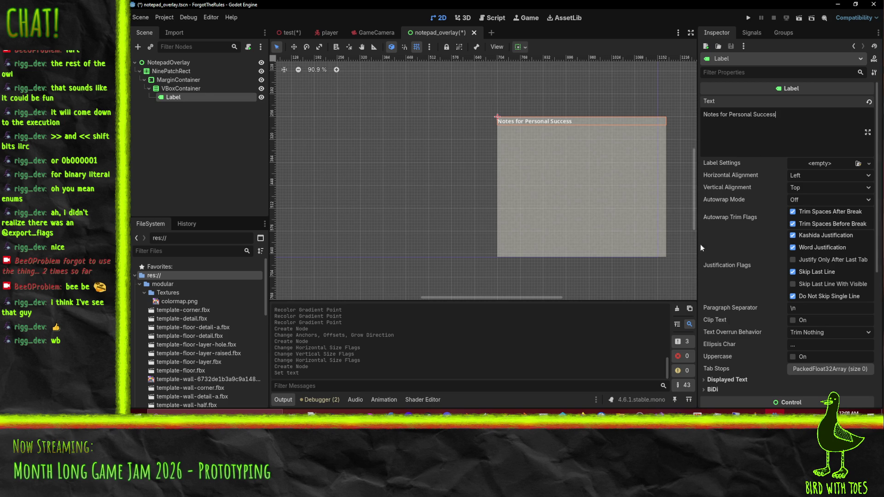
# Set the label's horizontal and vertical alignment to Center.
pyautogui.click(852, 175)
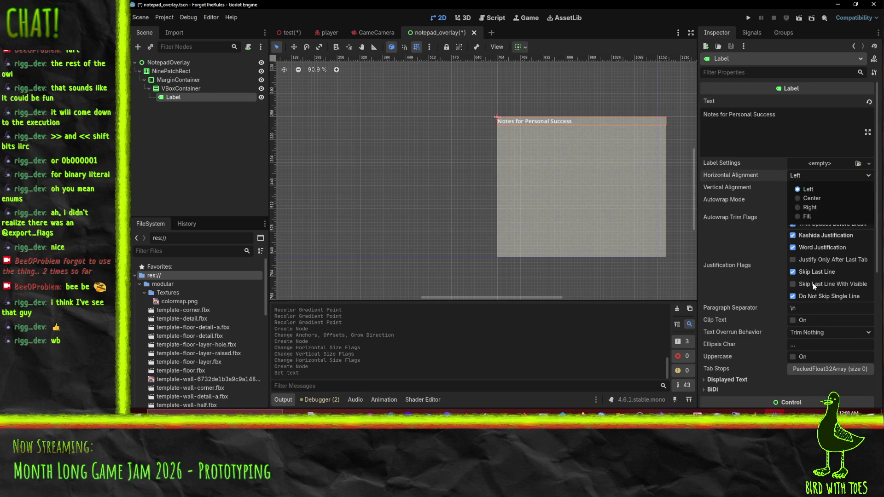
pyautogui.click(822, 193)
pyautogui.click(849, 184)
pyautogui.click(841, 175)
pyautogui.click(838, 173)
pyautogui.click(812, 198)
pyautogui.click(819, 176)
pyautogui.click(824, 216)
pyautogui.click(827, 176)
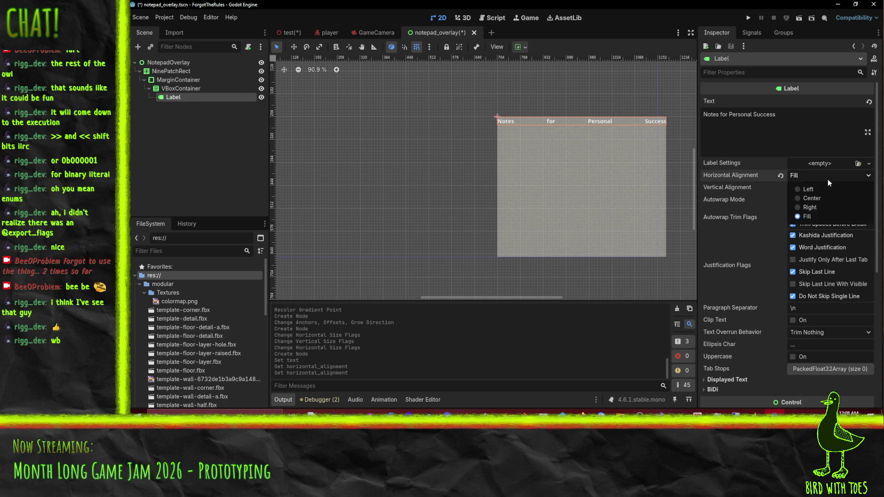
pyautogui.click(824, 199)
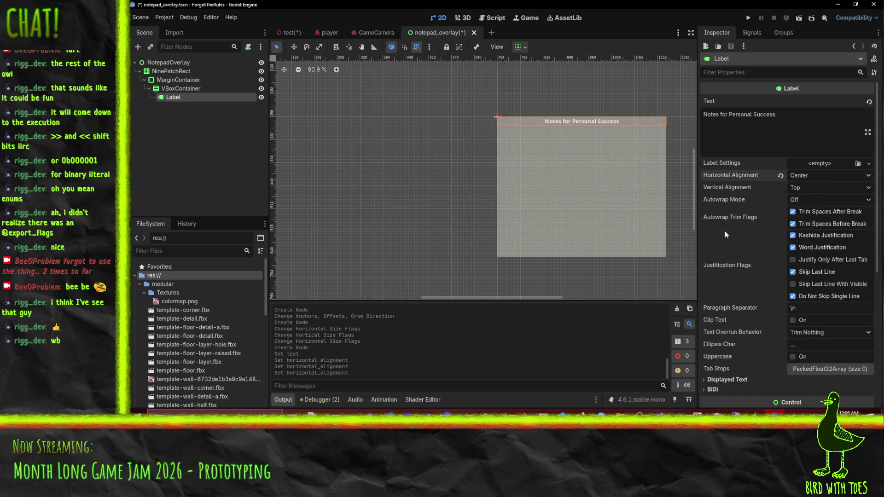
pyautogui.click(814, 189)
pyautogui.click(825, 209)
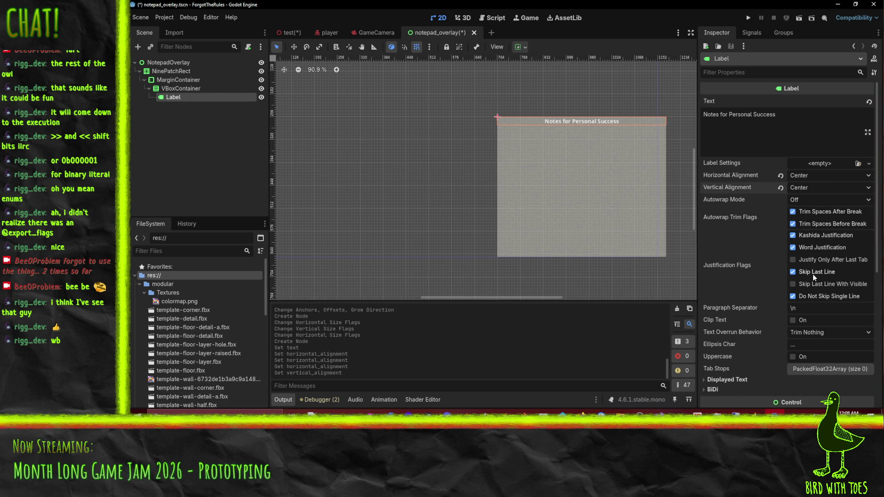
# Rename the Label node to NotesTitle.
pyautogui.doubleClick(172, 97)
pyautogui.write('NotesTitle')
pyautogui.press('Return')
pyautogui.rightClick(179, 90)
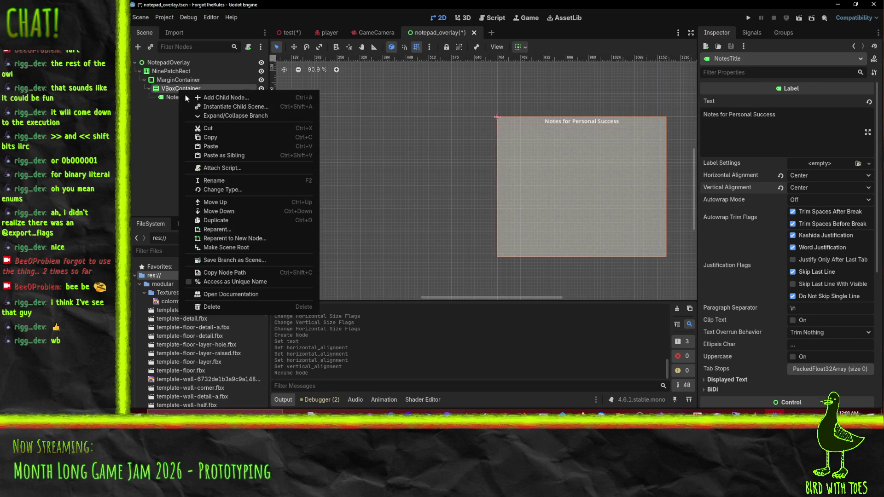
# Add a second Label under VBoxContainer and select NotesTitle.
pyautogui.click(221, 97)
pyautogui.click(453, 343)
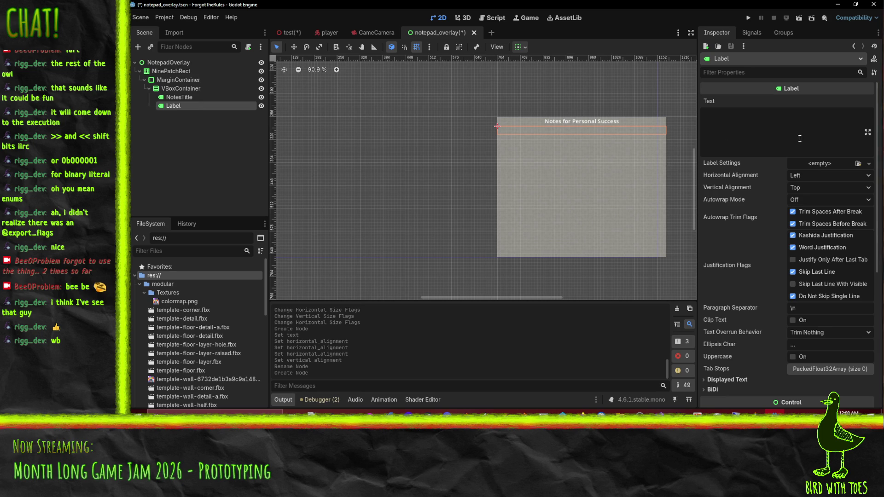
pyautogui.click(178, 97)
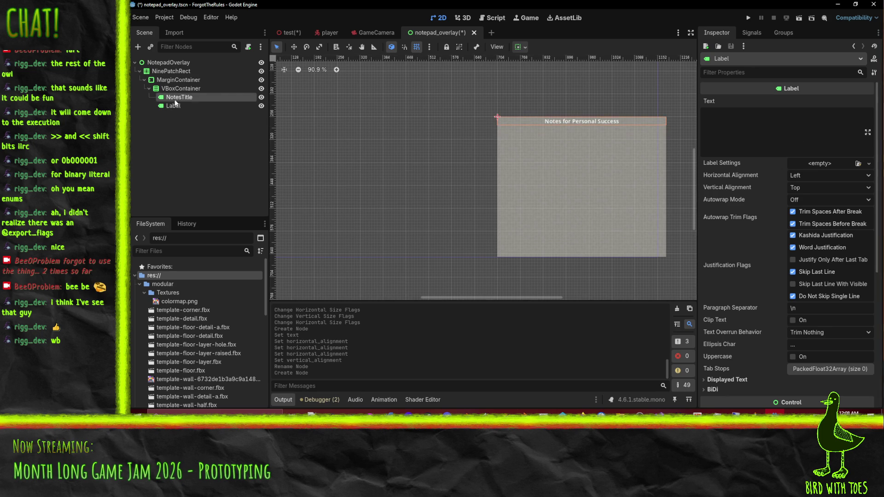
pyautogui.scroll(-1, 760, 240)
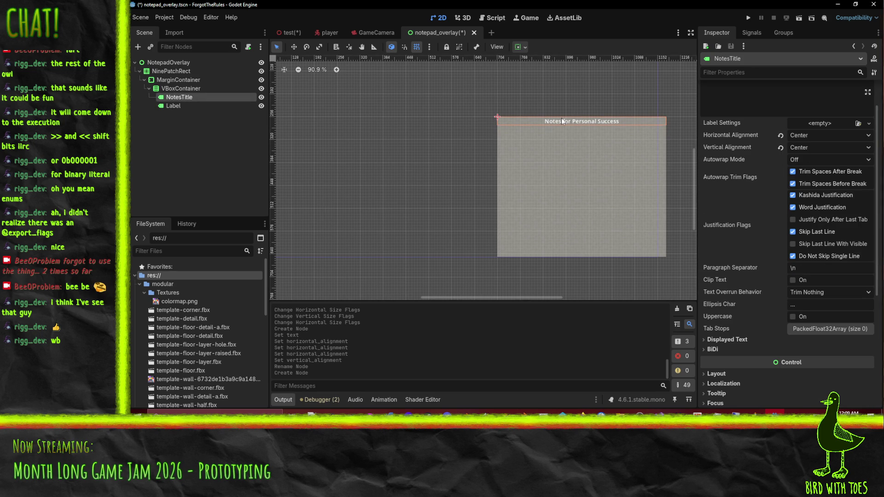
pyautogui.scroll(3, 560, 121)
pyautogui.scroll(-1, 759, 318)
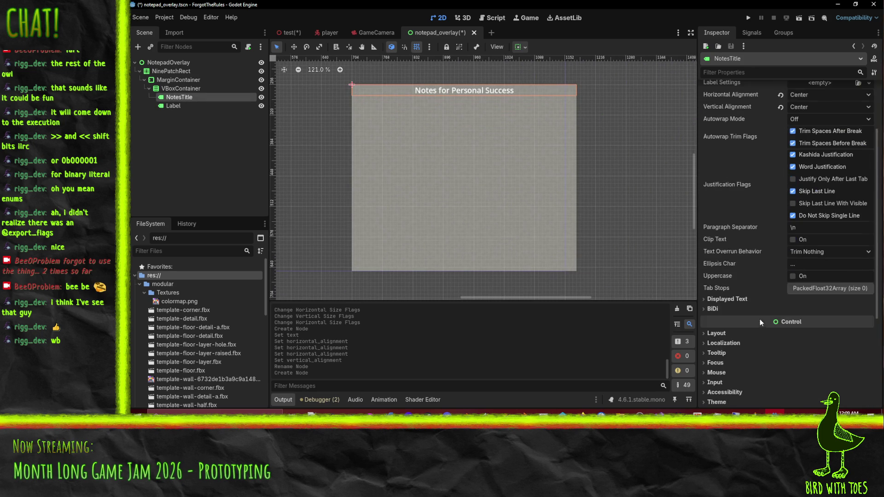
pyautogui.scroll(2, 716, 186)
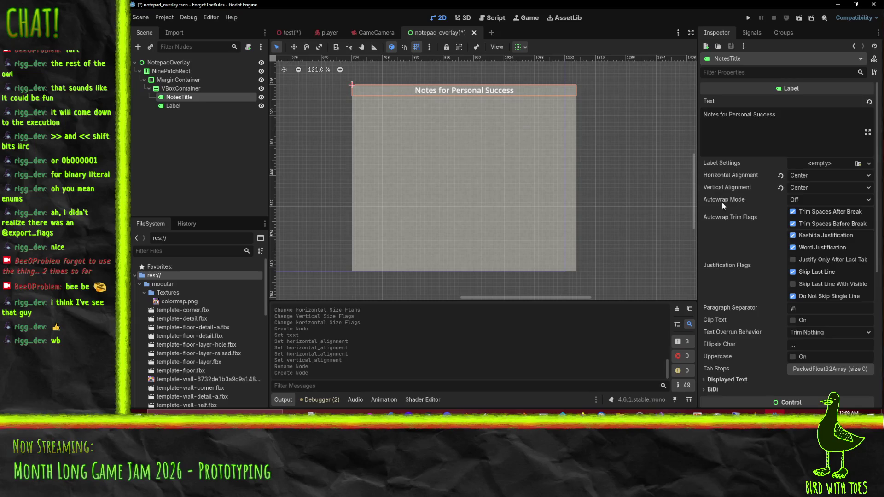
pyautogui.scroll(-5, 718, 207)
# Review NotesTitle's vertical container sizing, leaving it at Shrink Center.
pyautogui.click(714, 183)
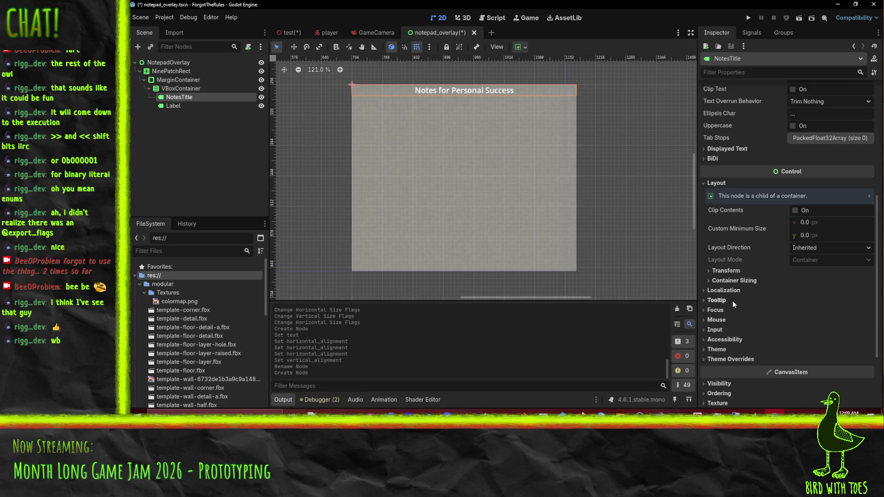
pyautogui.click(735, 281)
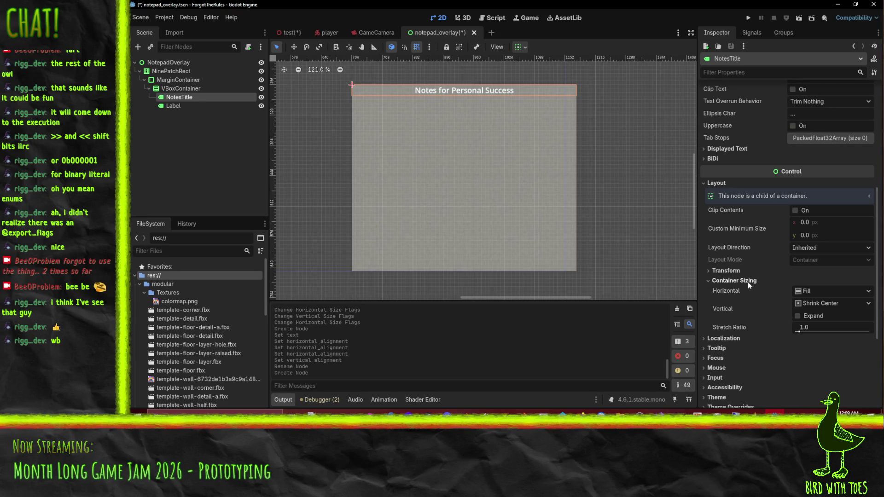
pyautogui.click(812, 303)
pyautogui.click(812, 305)
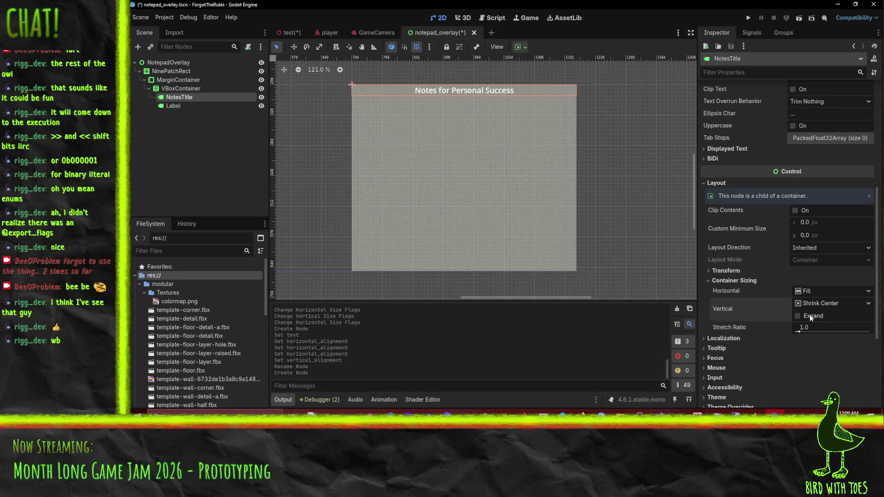
pyautogui.click(807, 316)
pyautogui.click(807, 316)
pyautogui.click(737, 282)
pyautogui.click(730, 278)
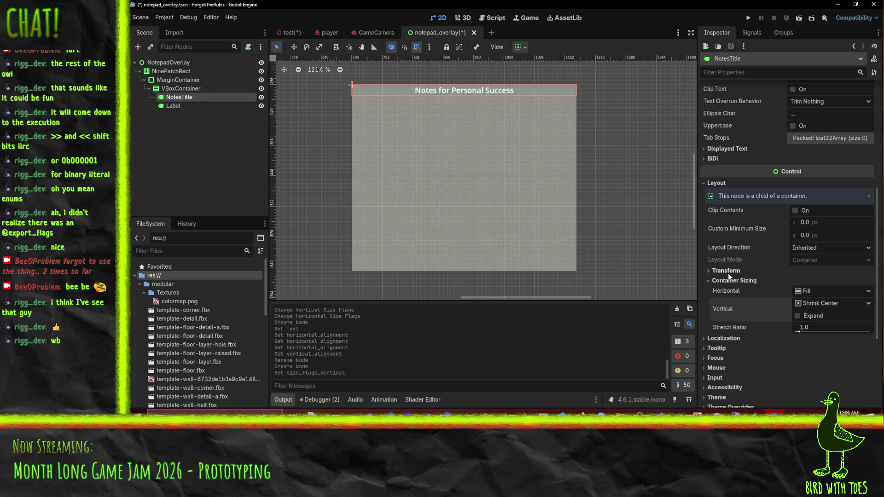
# Give NotesTitle a custom minimum height of 48, after trying 30 and 40.
pyautogui.scroll(-2, 728, 273)
pyautogui.click(825, 196)
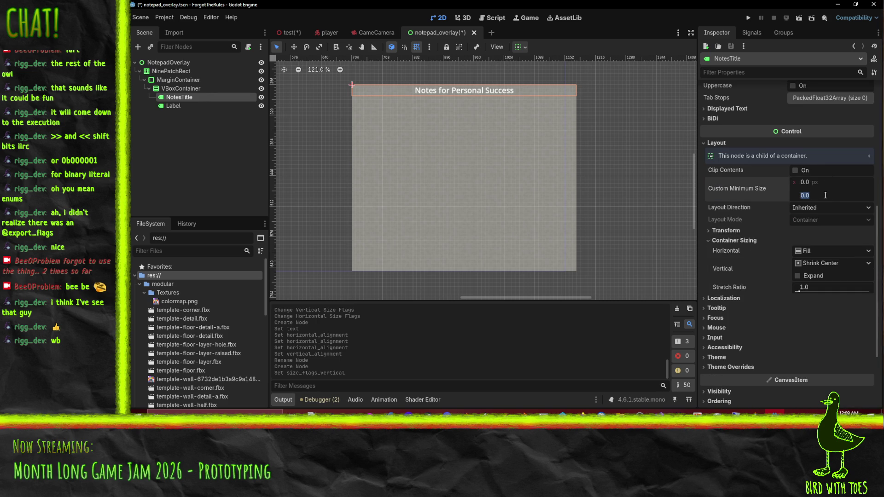
pyautogui.write('30')
pyautogui.press('Return')
pyautogui.click(825, 195)
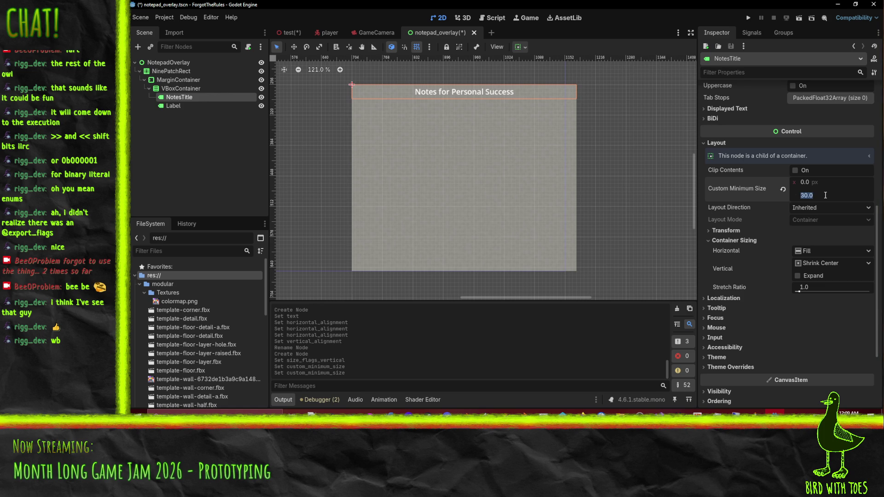
pyautogui.write('40')
pyautogui.press('Return')
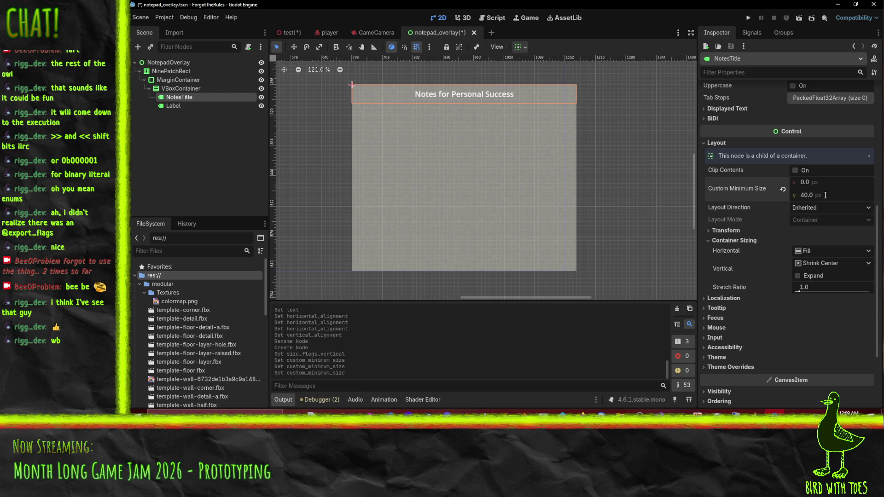
pyautogui.click(825, 195)
pyautogui.write('48')
pyautogui.press('Return')
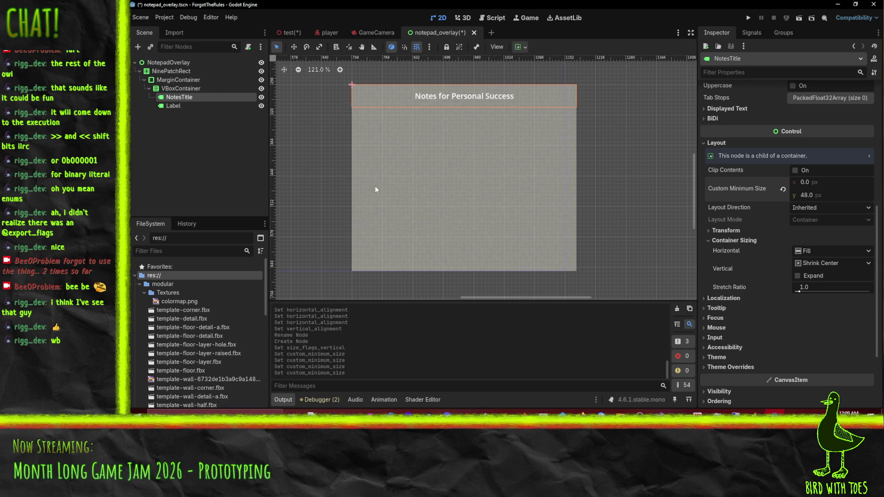
# Enter 'Do not turn left inside blah blah' as the new label's text.
pyautogui.click(173, 106)
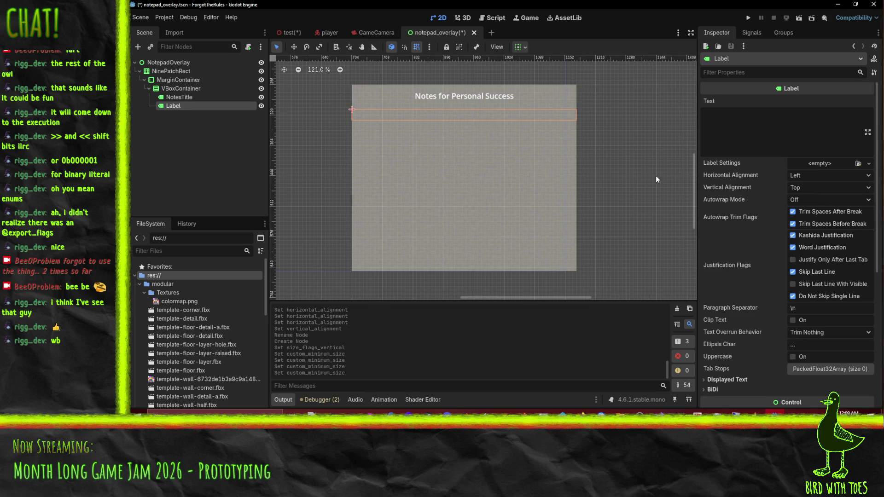
pyautogui.scroll(1, 653, 181)
pyautogui.scroll(-1, 764, 133)
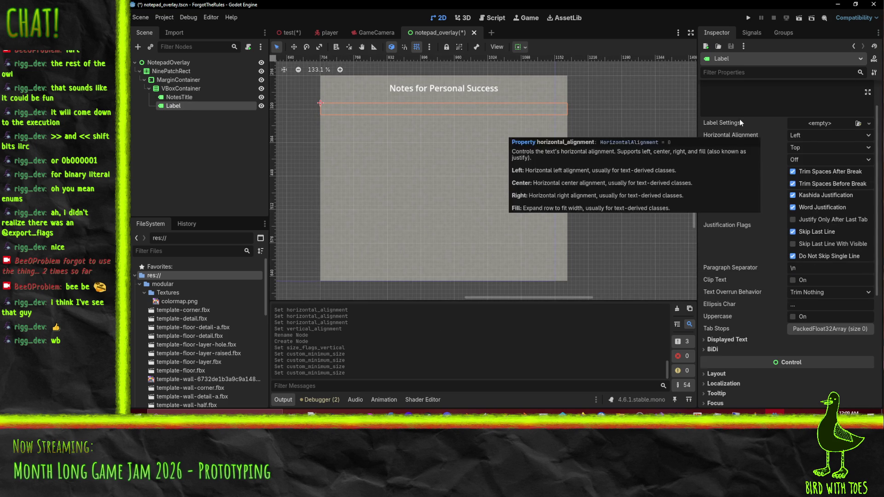
pyautogui.scroll(1, 739, 121)
pyautogui.click(755, 147)
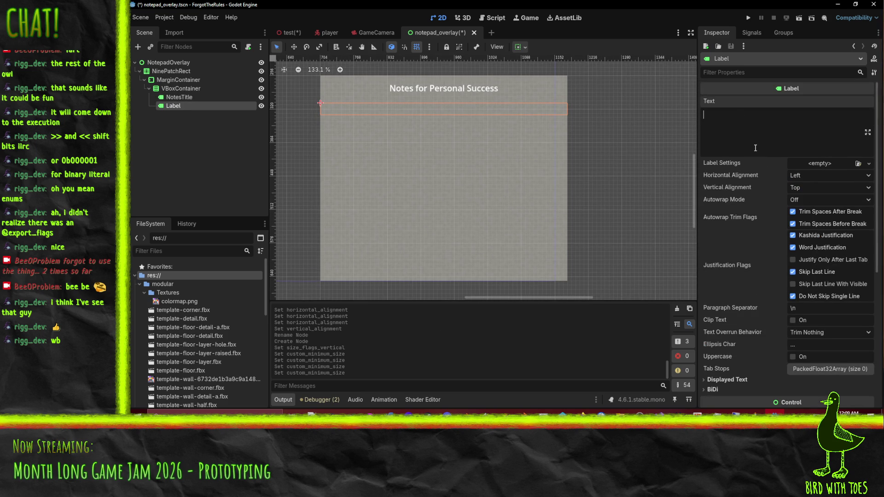
pyautogui.write('Do not turn left ')
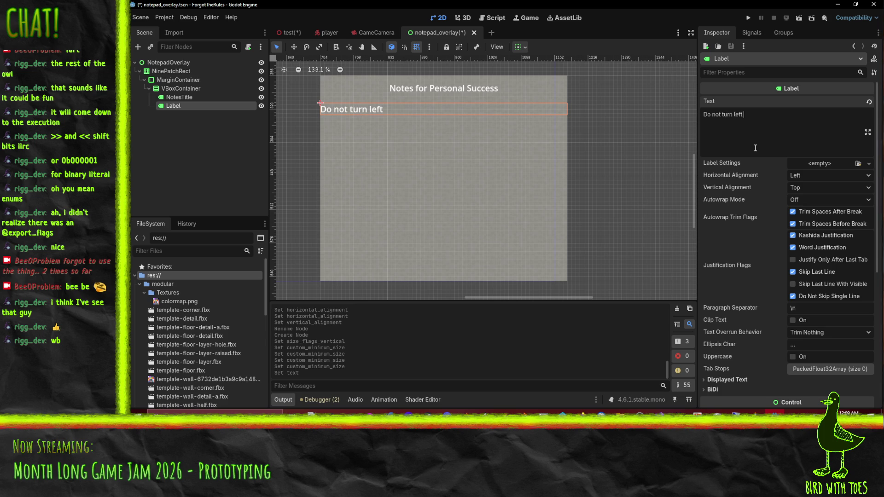
pyautogui.write('inside b')
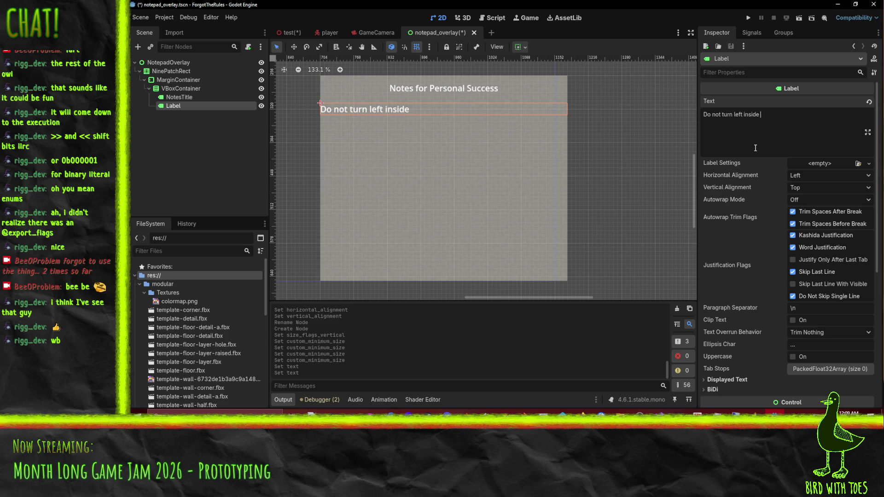
pyautogui.write('lah blah')
pyautogui.rightClick(739, 144)
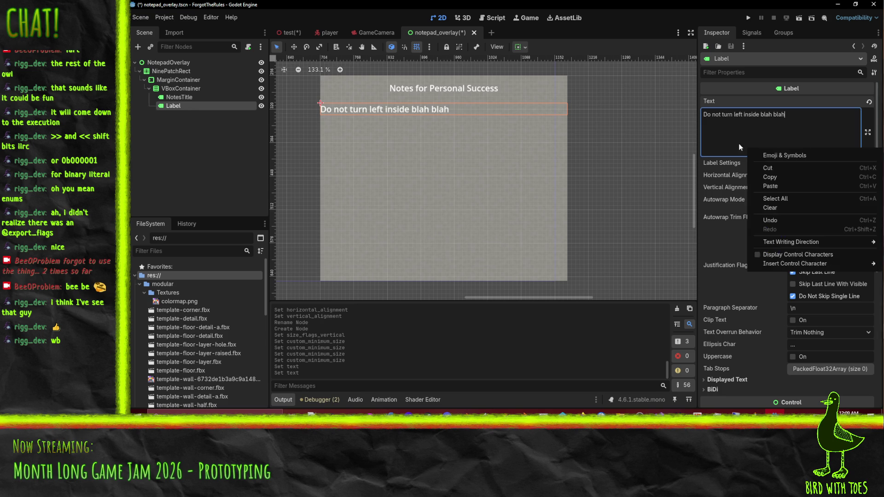
pyautogui.click(727, 264)
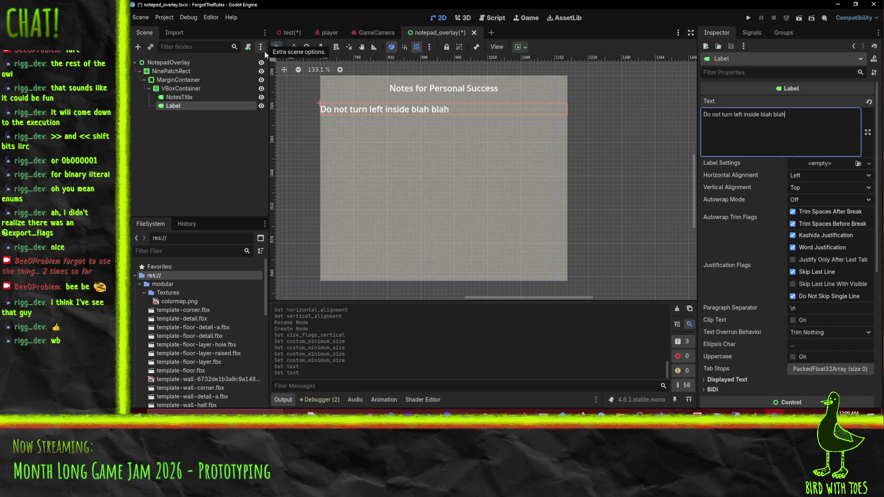
# Rename the new label to RestrictionNote.
pyautogui.click(184, 168)
pyautogui.click(198, 109)
pyautogui.doubleClick(199, 108)
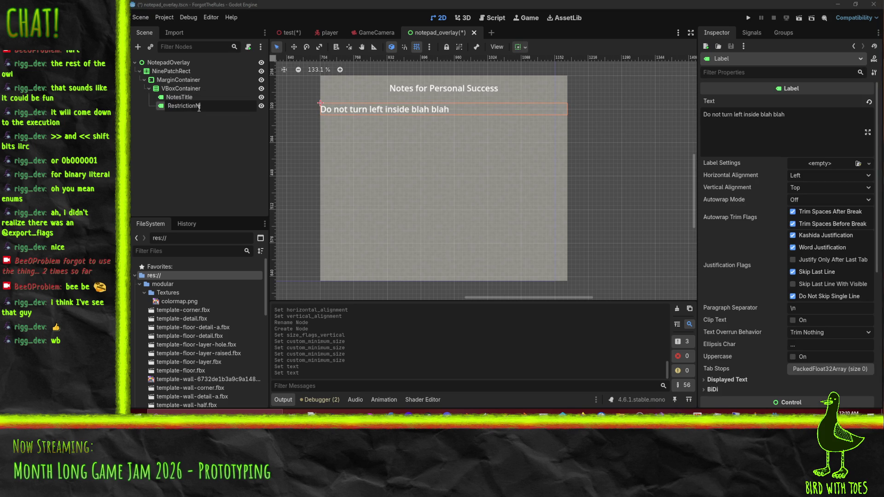
pyautogui.press('Return')
pyautogui.click(199, 178)
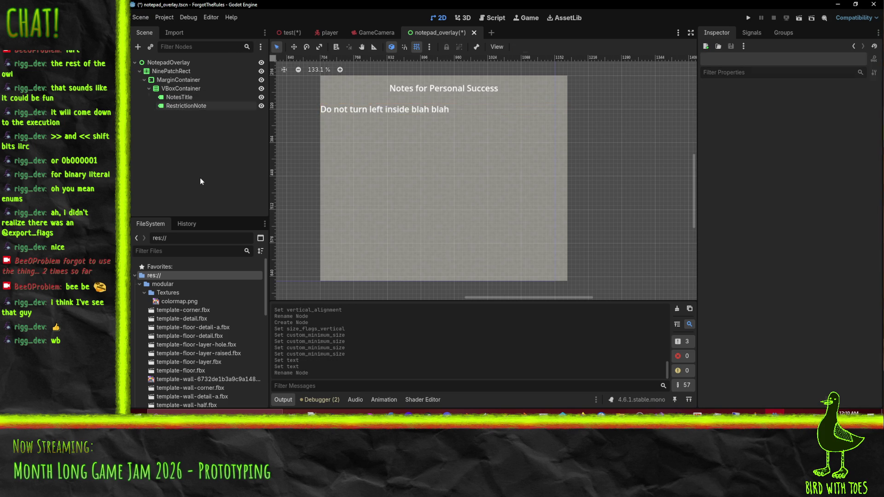
# Add an AnimationPlayer node as a child of NotepadOverlay.
pyautogui.scroll(-6, 595, 165)
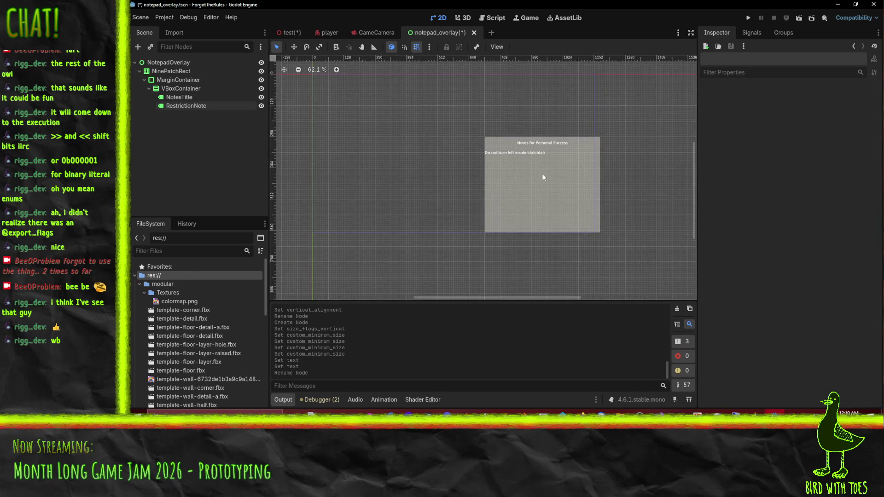
pyautogui.rightClick(164, 63)
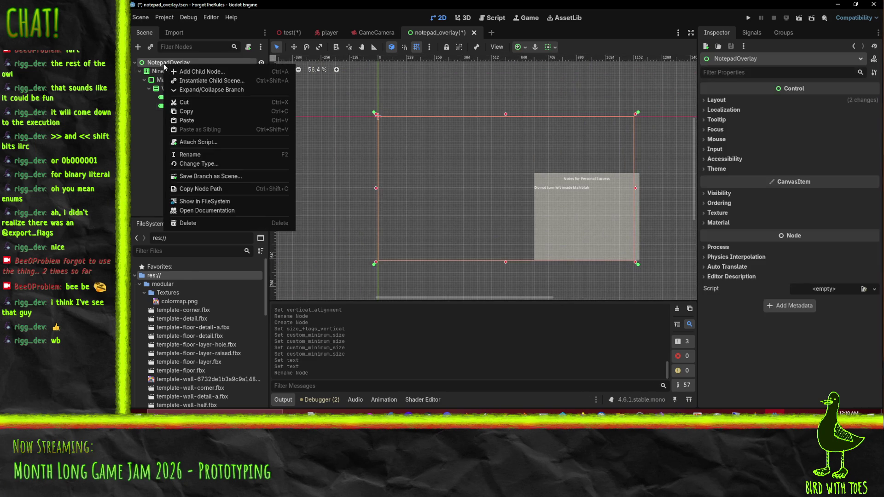
pyautogui.click(180, 72)
pyautogui.write('an')
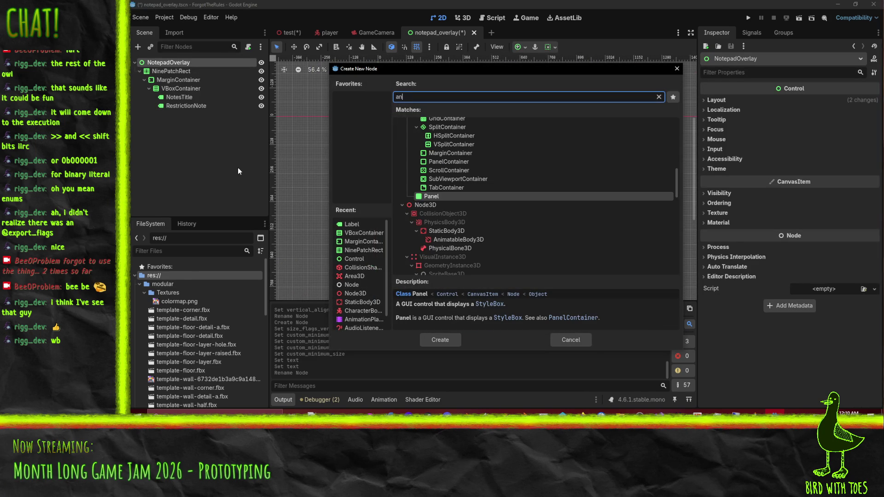
pyautogui.write('imation')
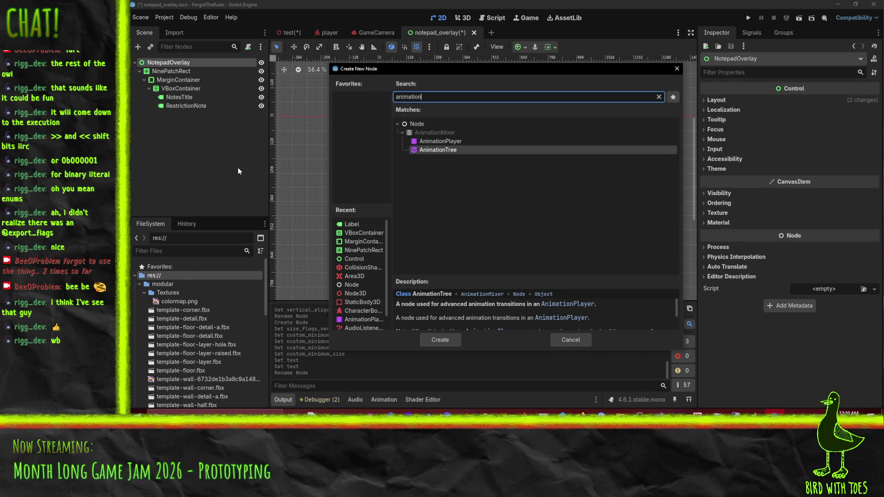
pyautogui.click(435, 141)
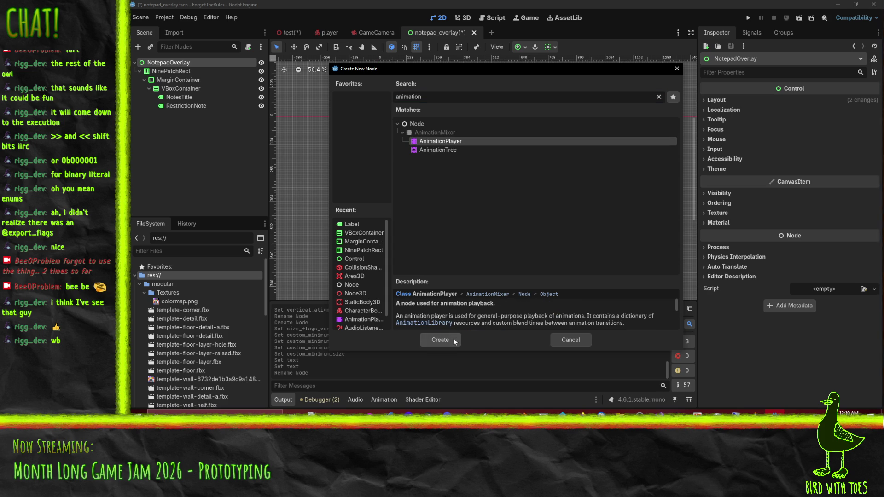
pyautogui.click(455, 339)
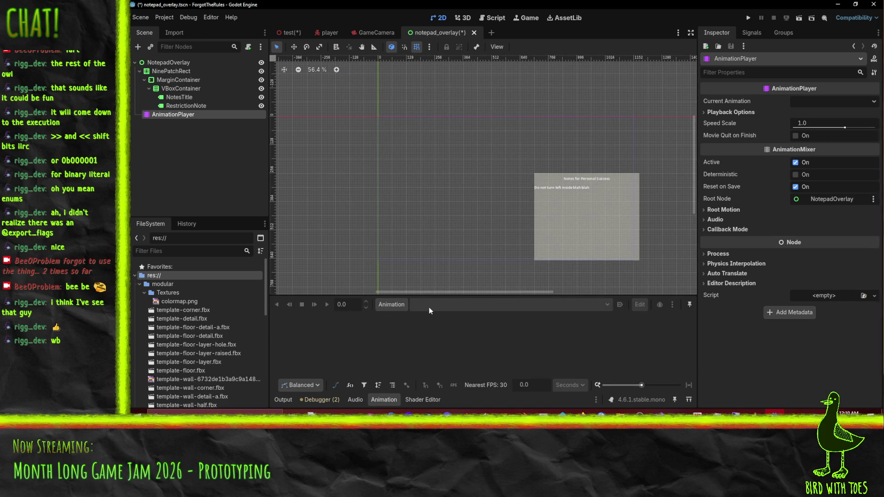
# Create a new animation named Enter.
pyautogui.click(406, 304)
pyautogui.click(449, 317)
pyautogui.write('en')
pyautogui.press('BackSpace')
pyautogui.press('BackSpace')
pyautogui.write('Enter')
pyautogui.press('Return')
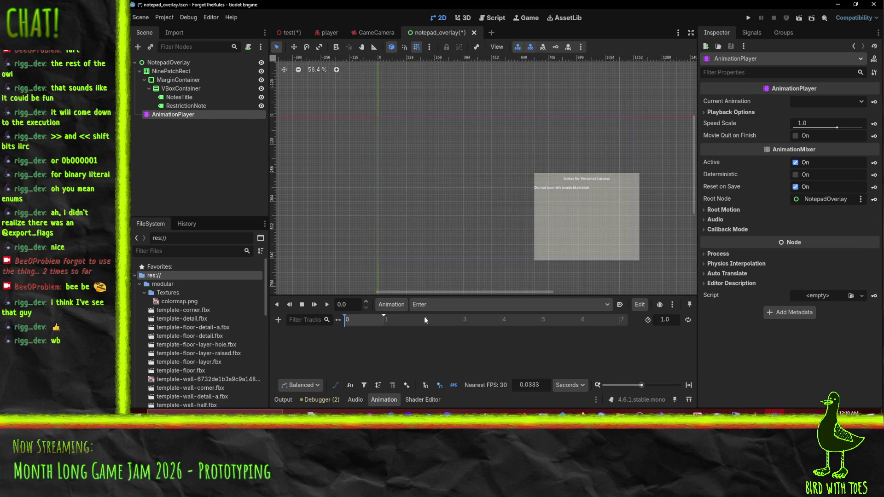
# Create a second animation named Exit, then select the NinePatchRect node.
pyautogui.click(390, 302)
pyautogui.click(419, 319)
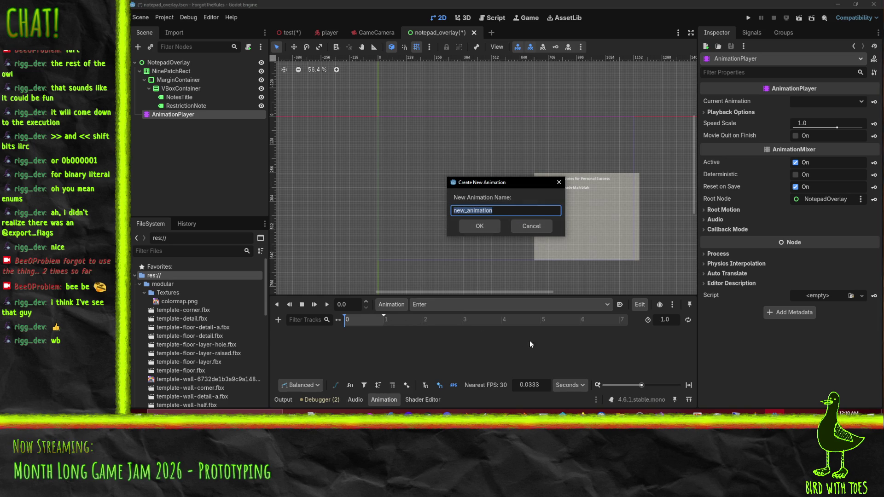
pyautogui.write('L')
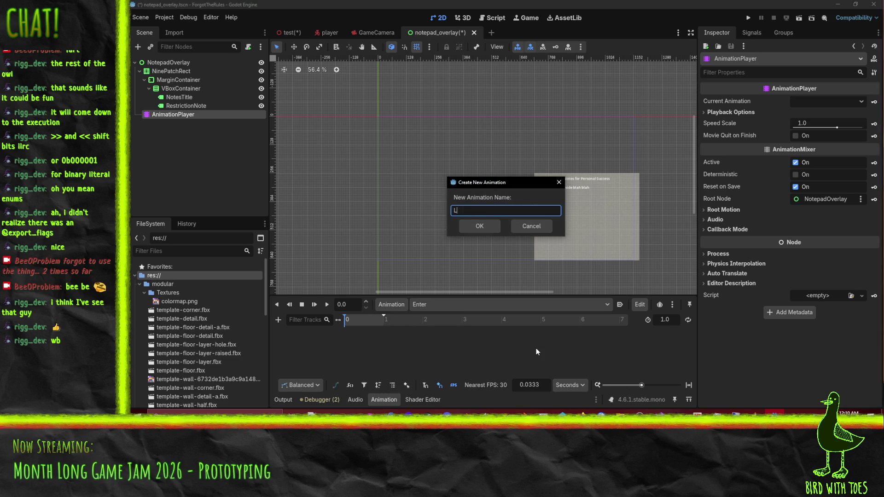
pyautogui.write('xit')
pyautogui.press('Return')
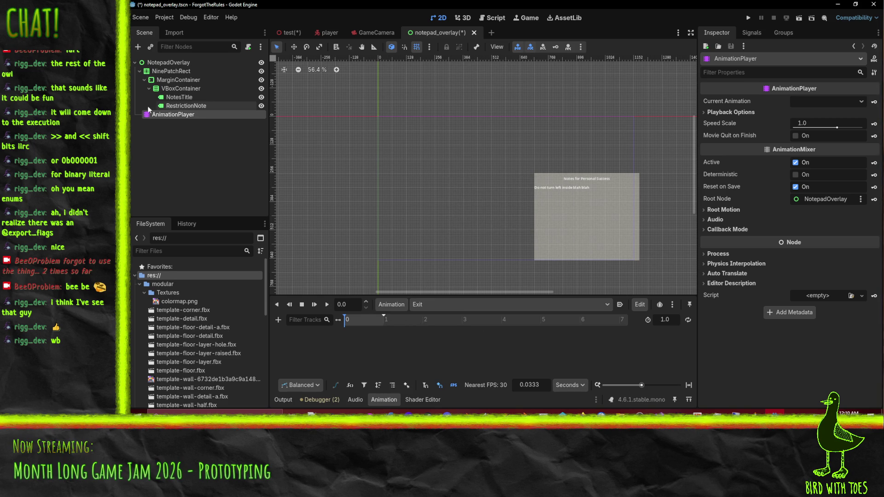
pyautogui.click(440, 306)
pyautogui.click(441, 308)
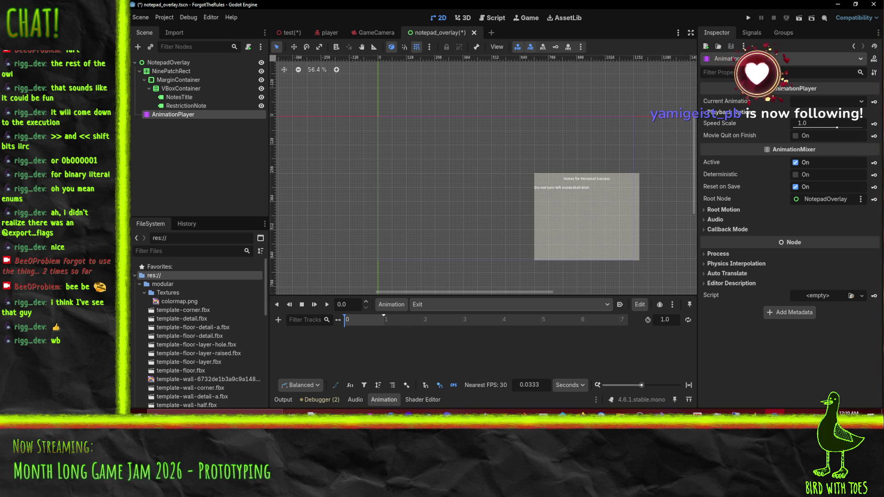
pyautogui.click(166, 61)
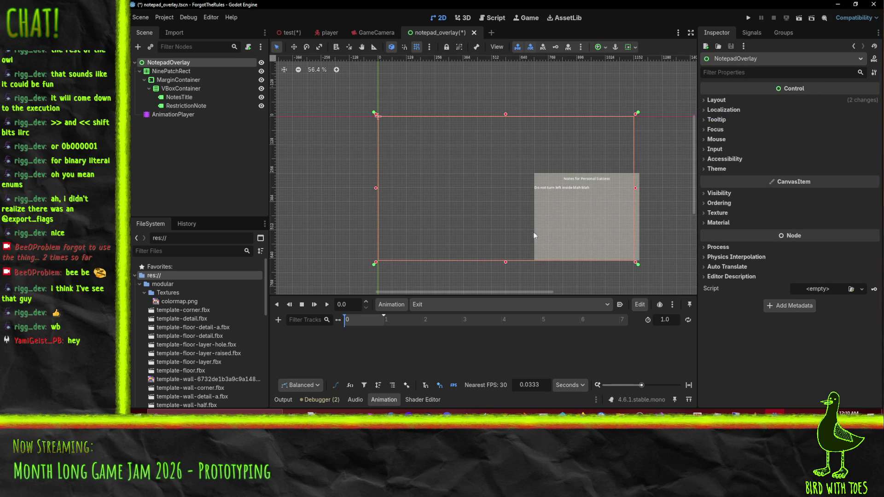
pyautogui.click(158, 71)
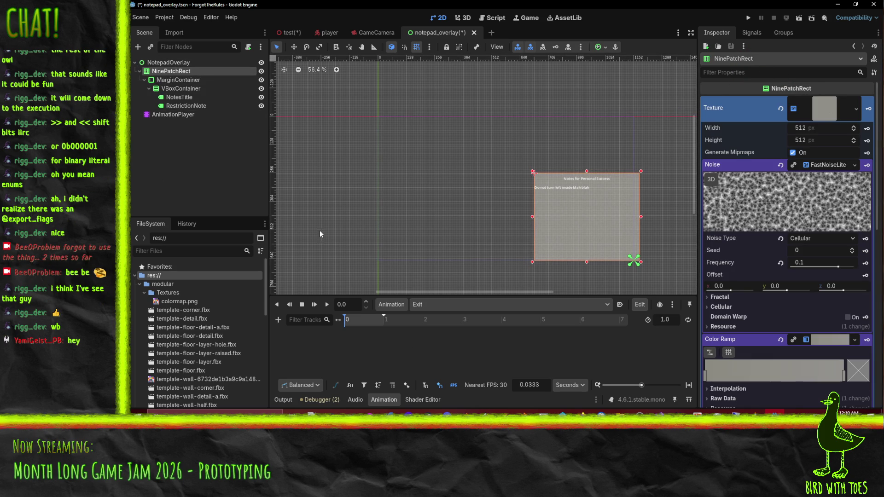
# Key NinePatchRect's Layout > Transform Position at time 0, creating the position track.
pyautogui.scroll(-10, 802, 265)
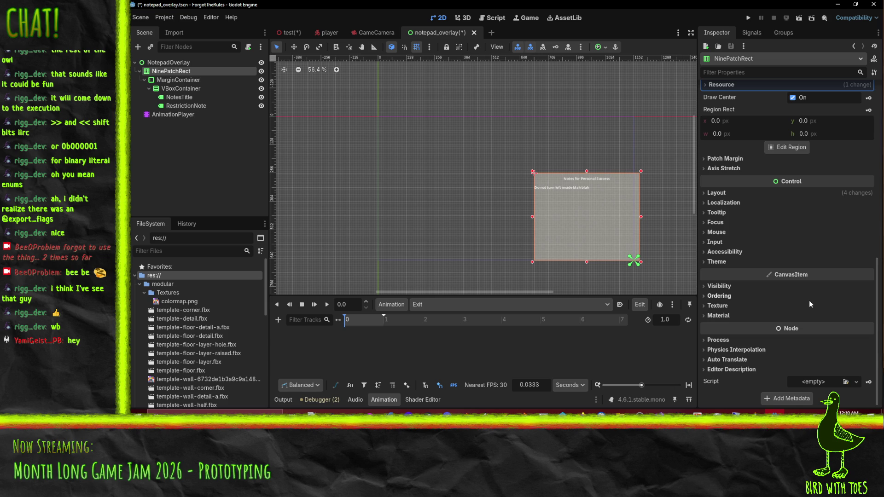
pyautogui.scroll(3, 772, 237)
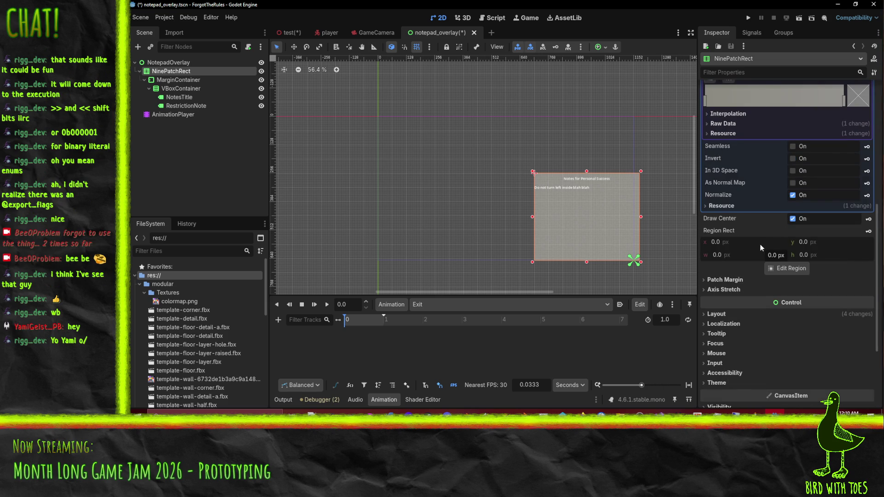
pyautogui.scroll(5, 761, 248)
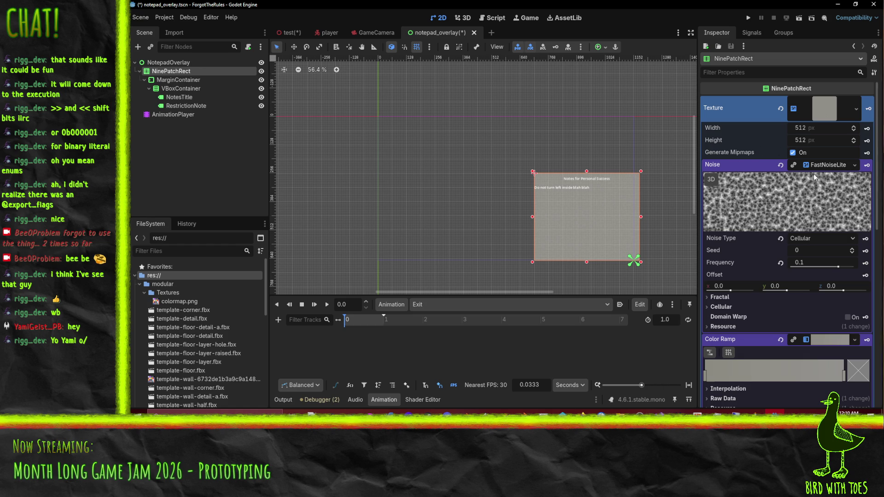
pyautogui.click(826, 166)
pyautogui.click(821, 107)
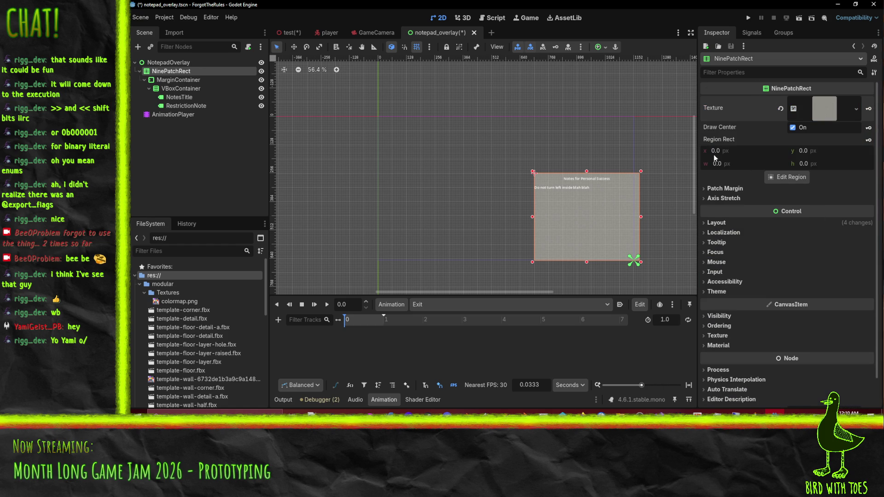
pyautogui.click(716, 223)
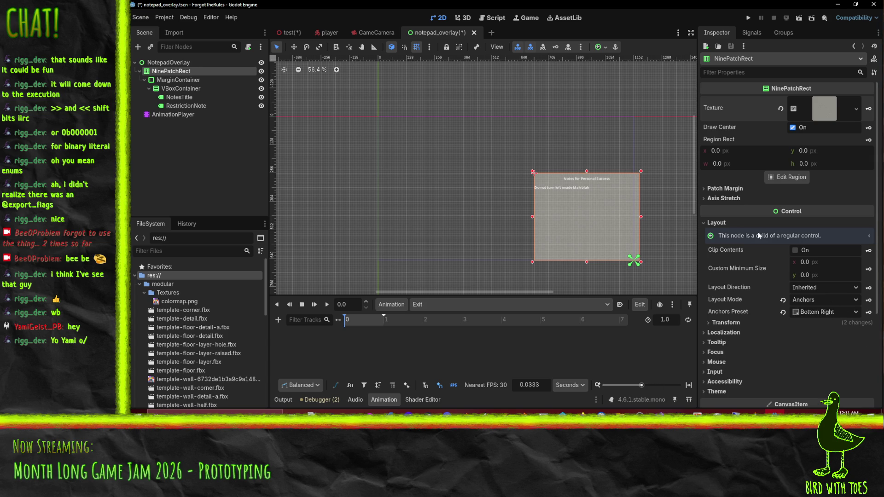
pyautogui.click(727, 323)
pyautogui.scroll(-5, 731, 321)
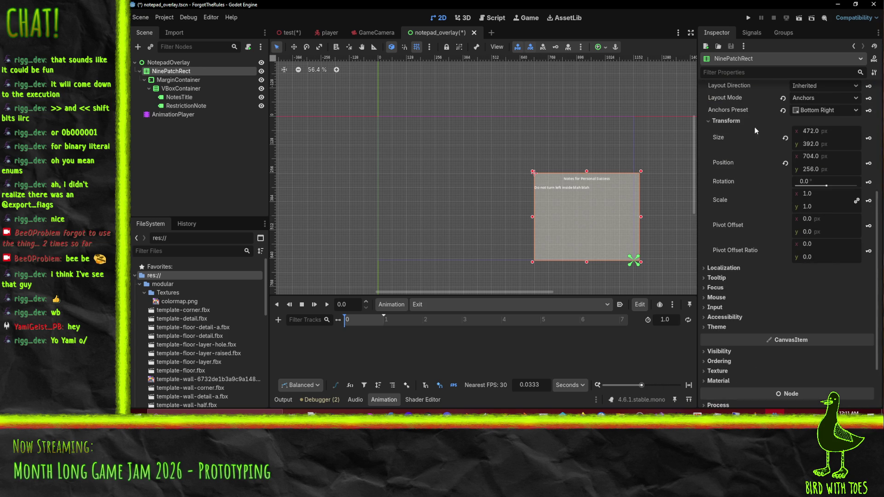
pyautogui.click(869, 164)
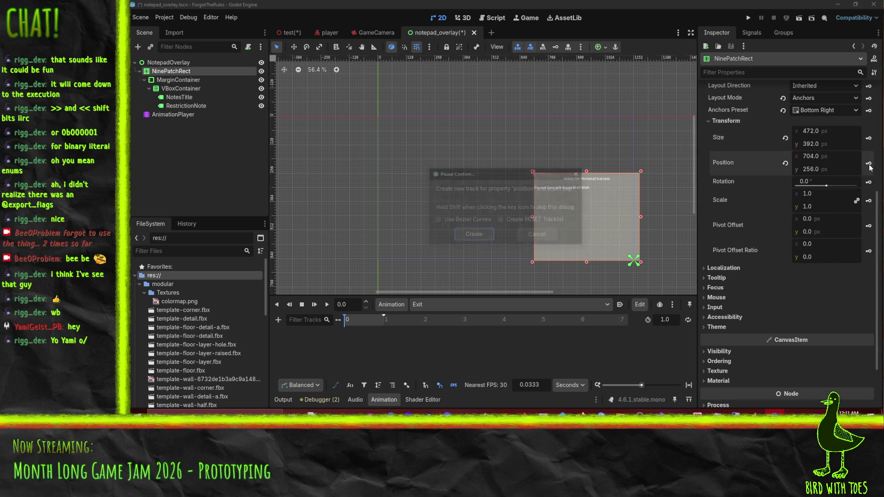
pyautogui.click(474, 241)
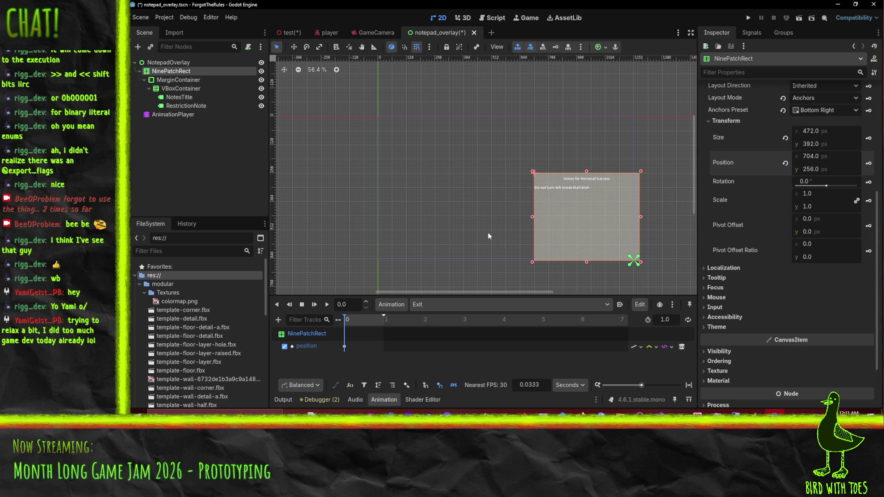
# With the Exit playhead at 1.0 s, move the NinePatchRect notepad panel down to 680, 704.
pyautogui.press('f')
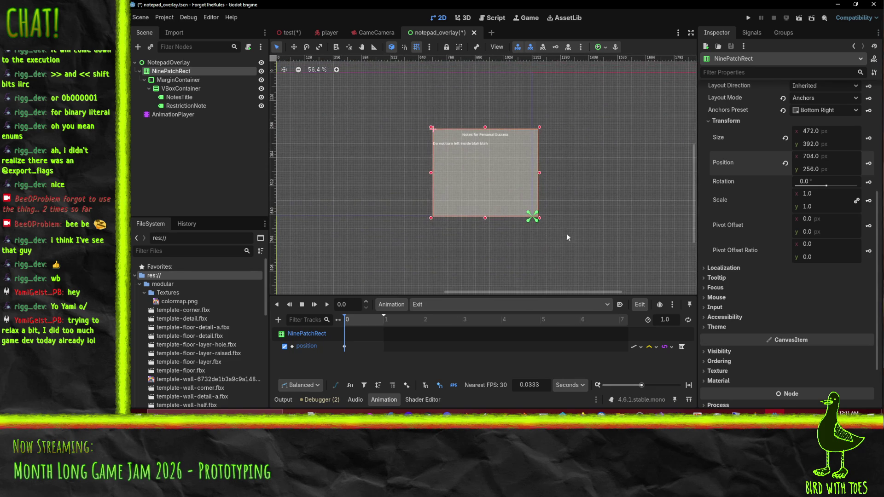
pyautogui.moveTo(375, 323); pyautogui.dragTo(395, 323)
pyautogui.click(490, 179)
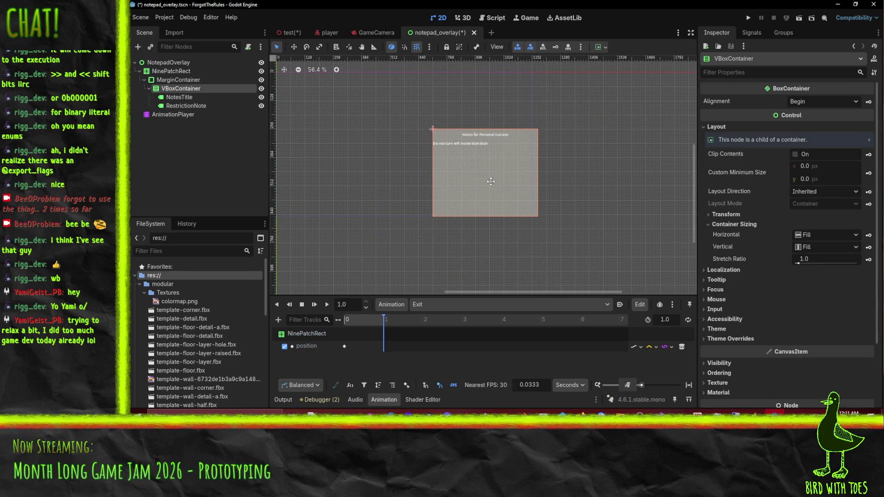
pyautogui.click(187, 72)
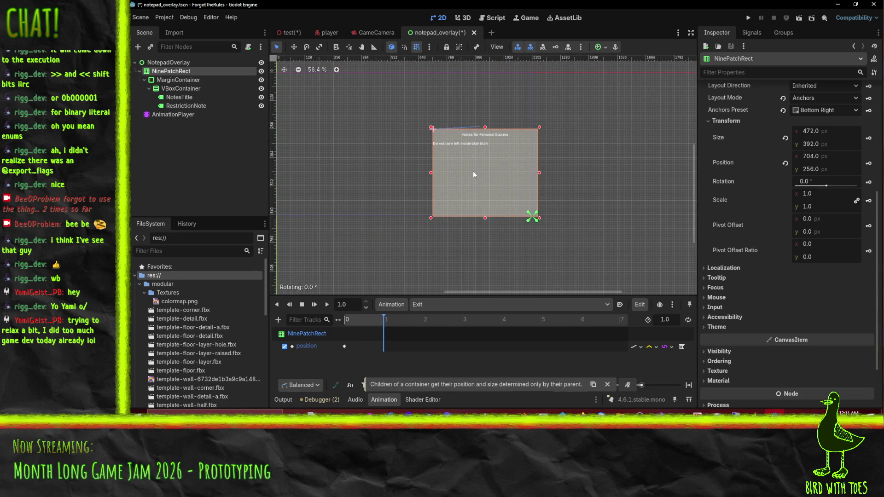
pyautogui.click(494, 177)
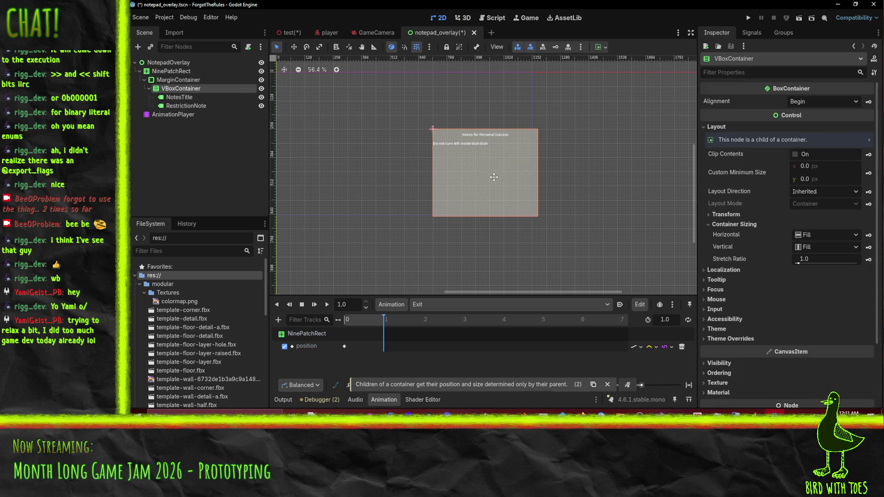
pyautogui.click(173, 71)
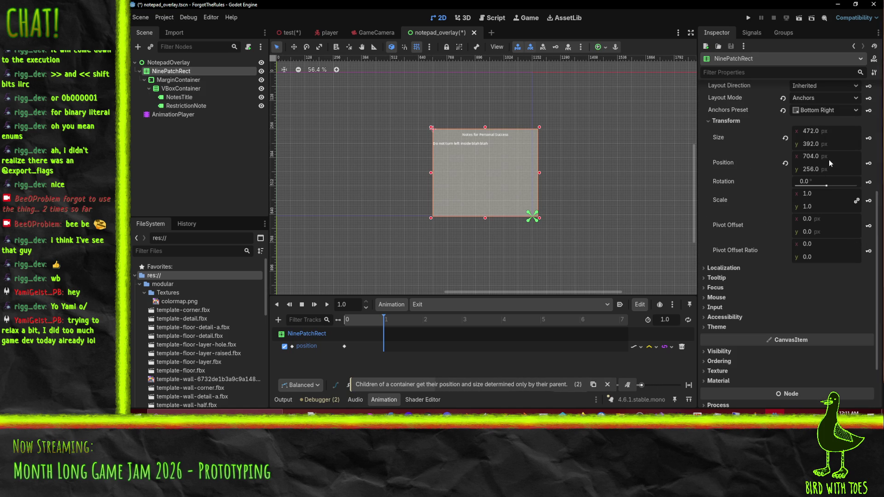
pyautogui.moveTo(832, 170); pyautogui.dragTo(848, 168)
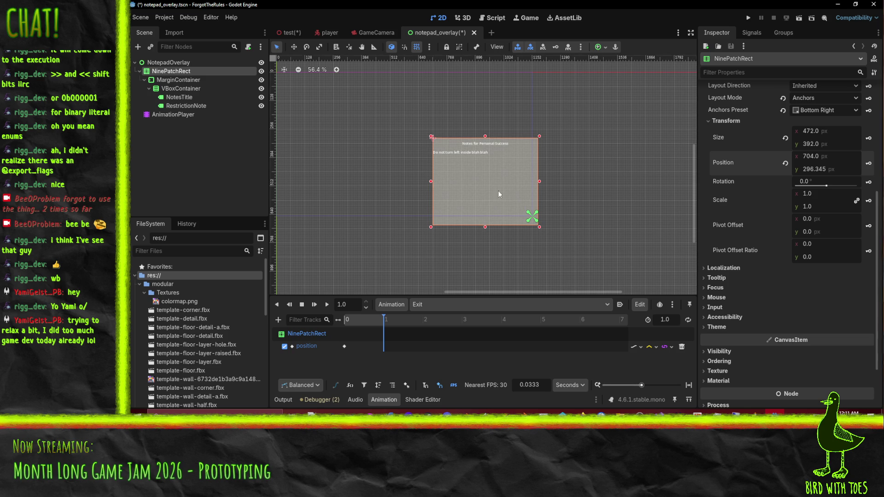
pyautogui.click(457, 189)
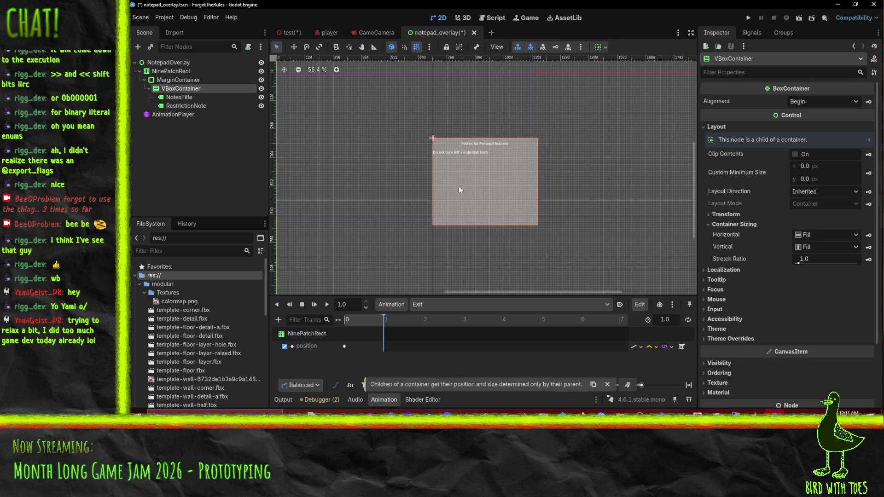
pyautogui.click(293, 47)
pyautogui.click(482, 194)
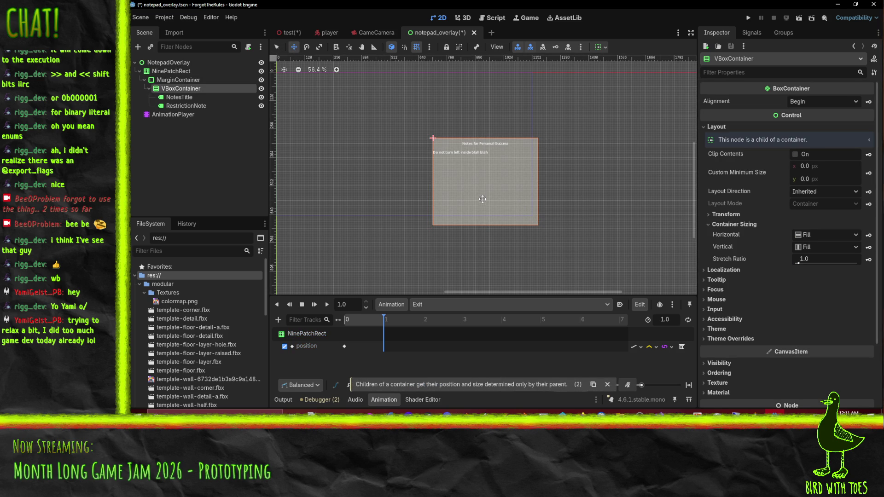
pyautogui.click(167, 70)
pyautogui.moveTo(497, 159); pyautogui.dragTo(492, 251)
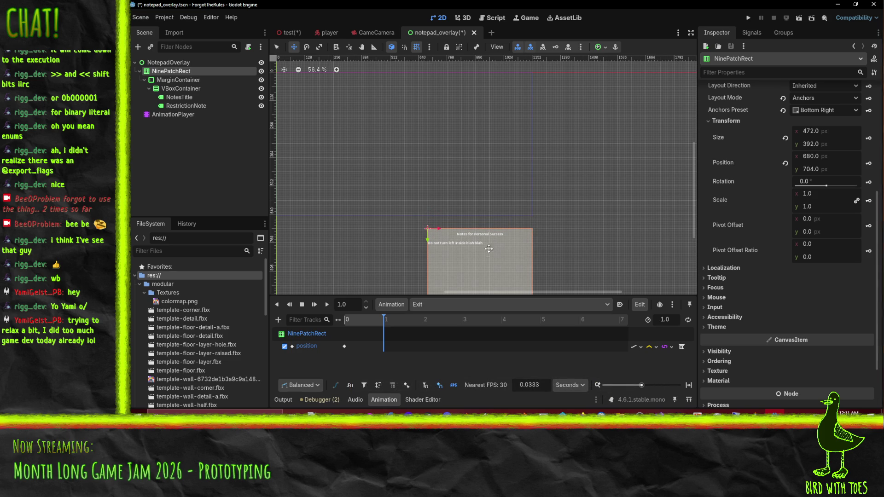
# Insert a position key at 1 s for the notepad, declining a size track.
pyautogui.click(868, 137)
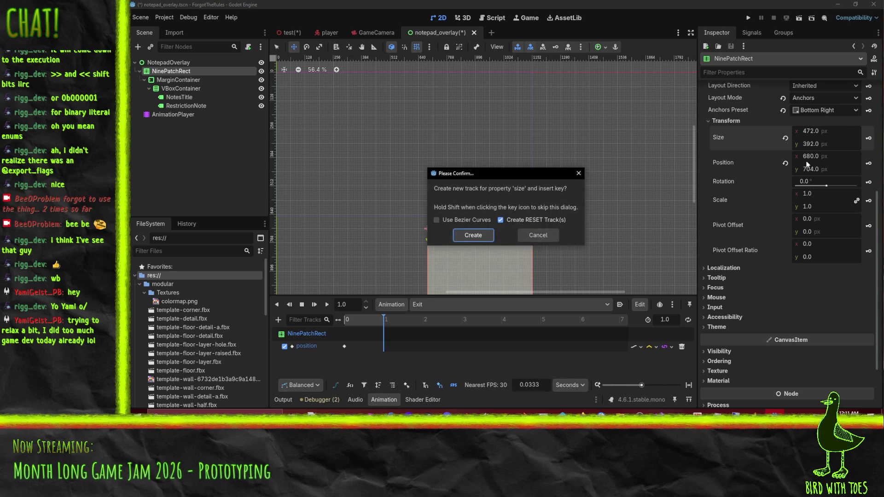
pyautogui.click(519, 235)
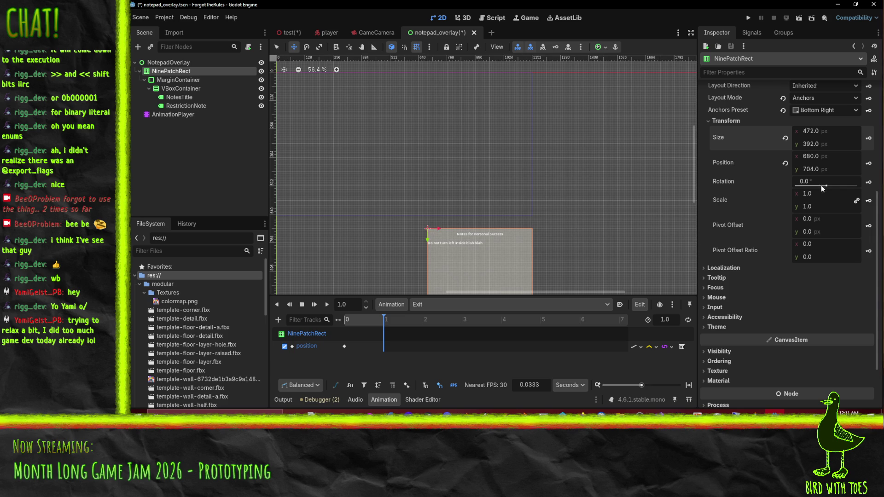
pyautogui.click(868, 164)
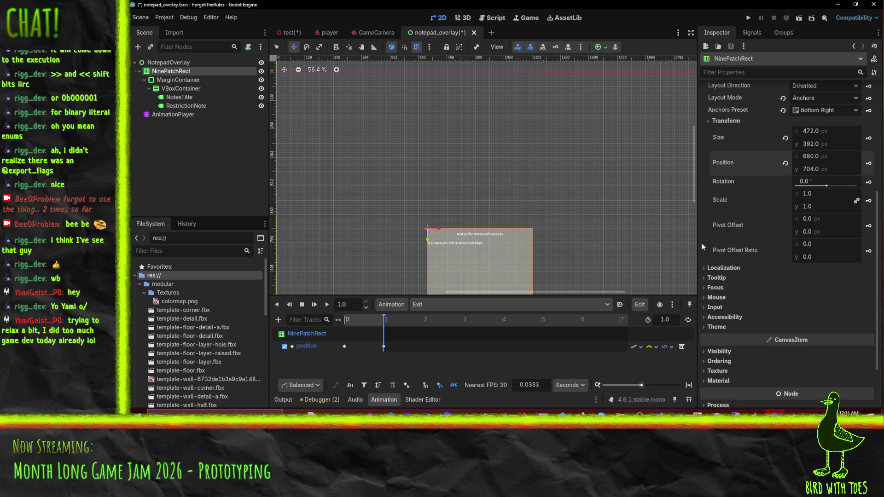
# Set the Exit position track's interpolation to Cubic and preview the animation.
pyautogui.moveTo(373, 328)
pyautogui.mouseDown()
pyautogui.moveTo(354, 324)
pyautogui.moveTo(390, 324)
pyautogui.moveTo(333, 335)
pyautogui.mouseUp()
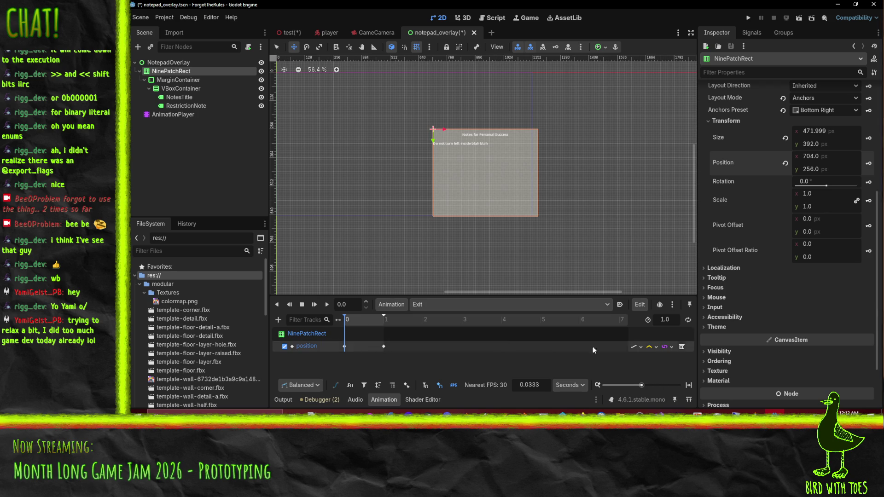
pyautogui.click(652, 347)
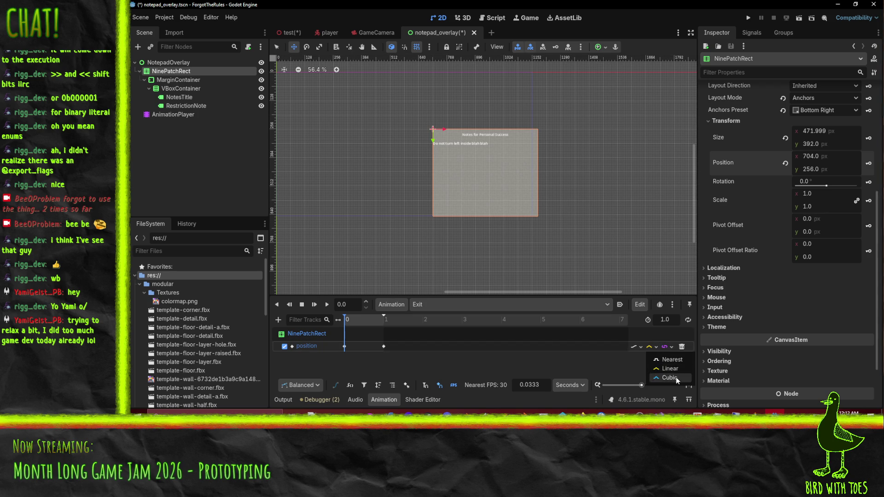
pyautogui.click(670, 378)
pyautogui.click(328, 308)
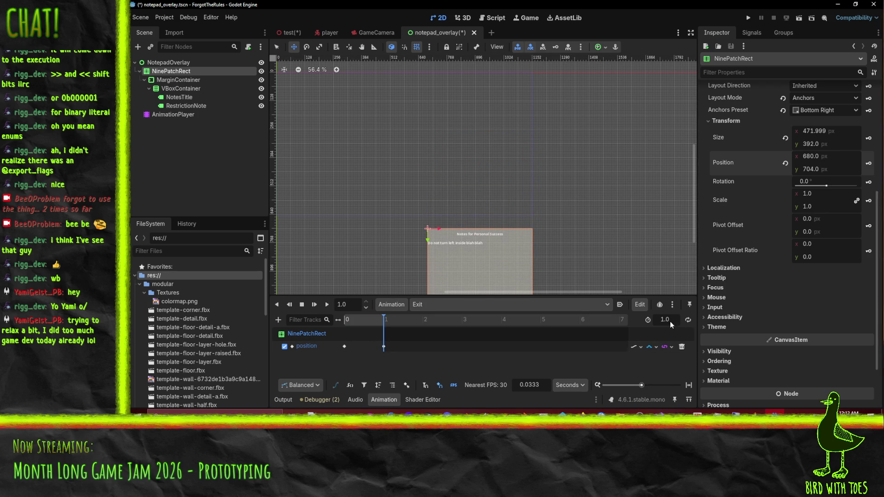
# Set the Exit animation length to 3.0 s and move the end position key to about 2.9667 s.
pyautogui.write('3')
pyautogui.press('Return')
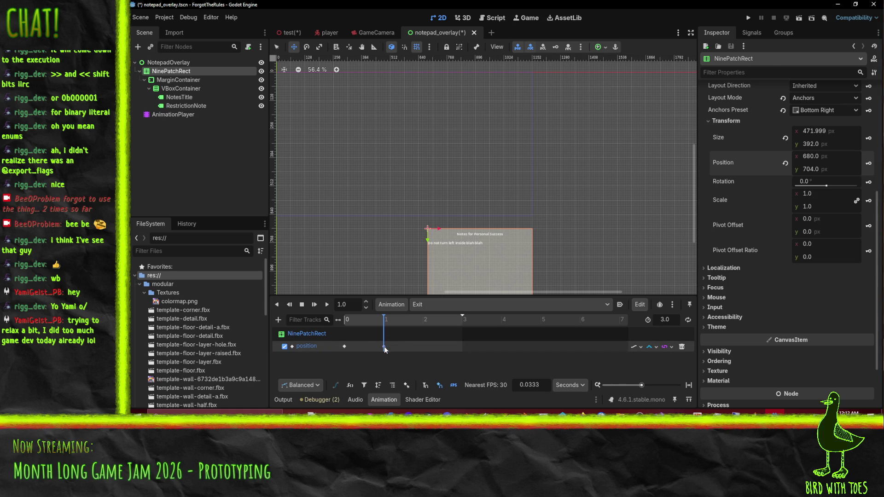
pyautogui.moveTo(384, 346); pyautogui.dragTo(412, 349)
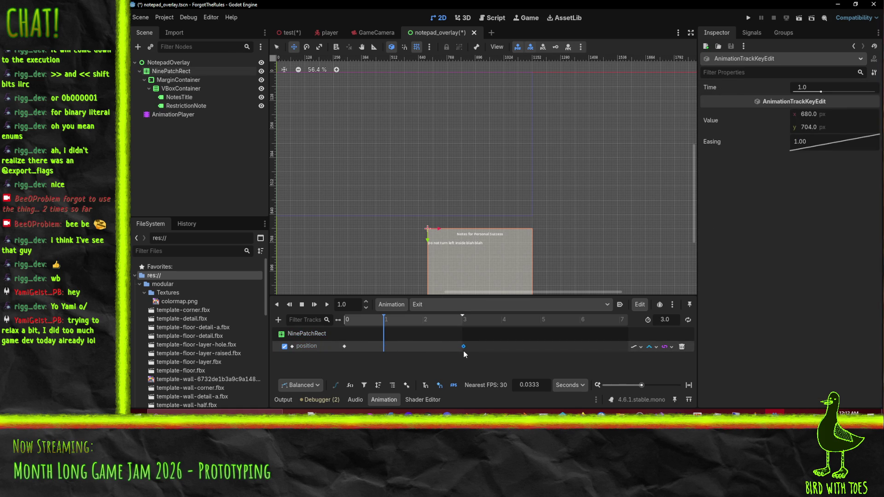
pyautogui.moveTo(463, 350); pyautogui.dragTo(461, 350)
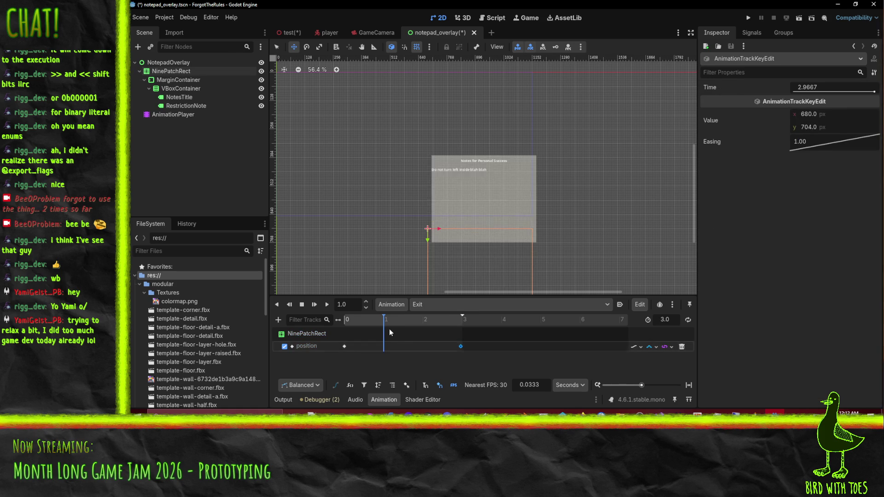
pyautogui.click(326, 305)
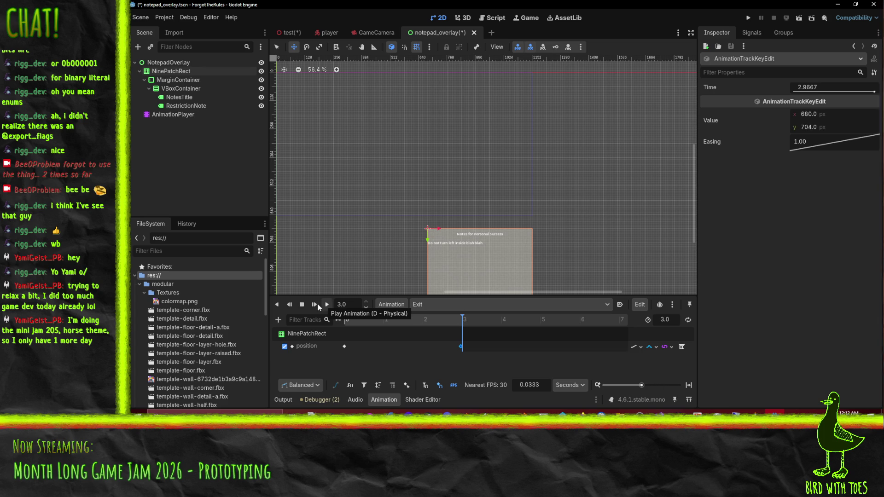
pyautogui.moveTo(391, 210); pyautogui.dragTo(466, 174)
pyautogui.scroll(-2, 538, 180)
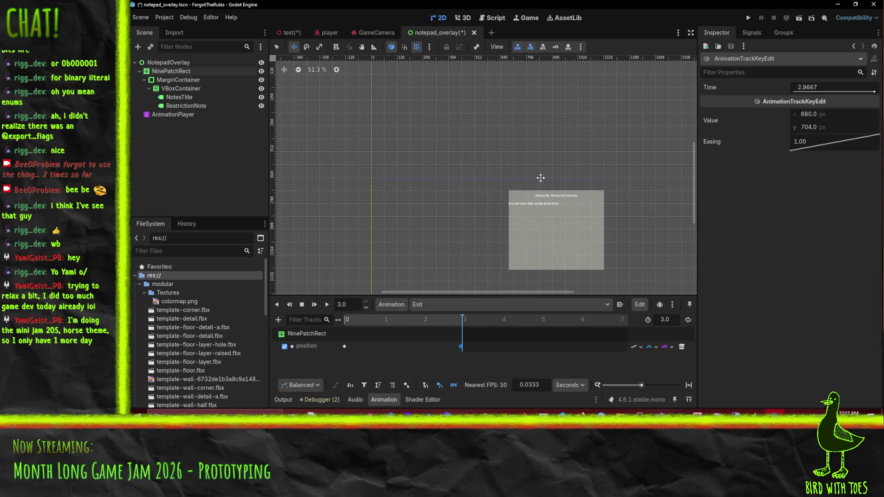
pyautogui.moveTo(543, 180); pyautogui.dragTo(582, 203)
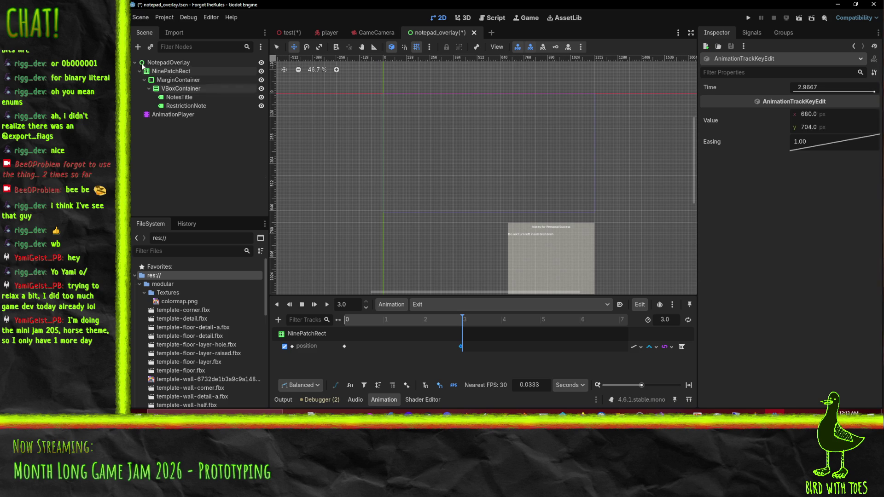
pyautogui.click(443, 304)
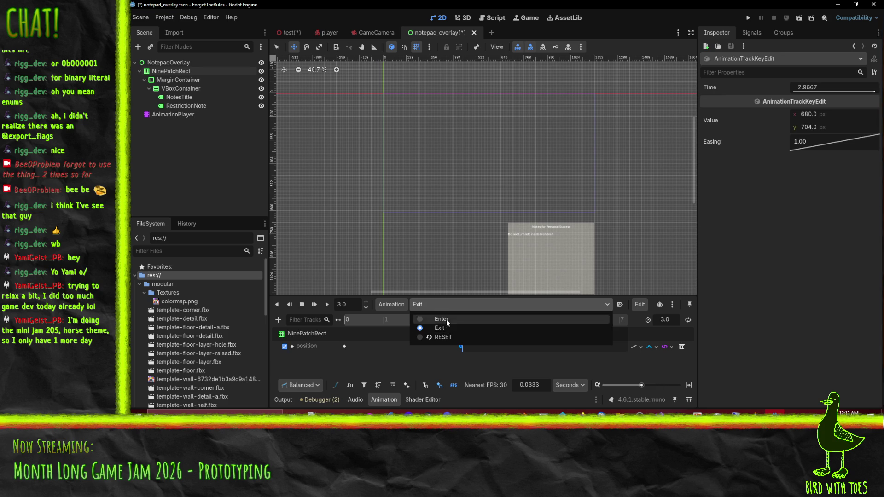
# In the Enter animation, create a NinePatchRect position track with a 0 s key at 680, 704.
pyautogui.click(441, 319)
pyautogui.click(193, 115)
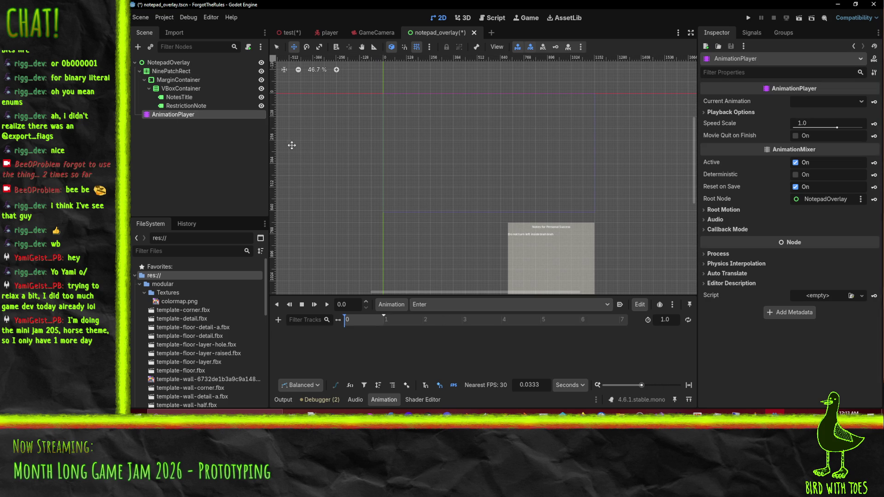
pyautogui.click(167, 71)
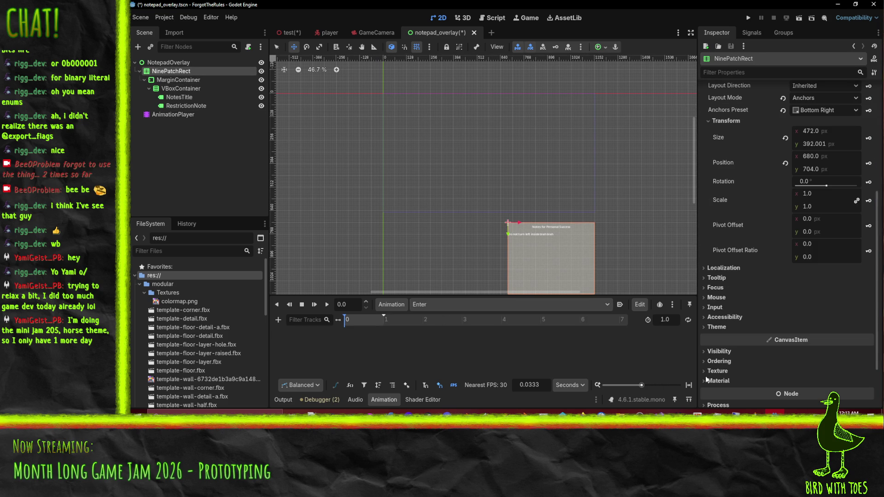
pyautogui.click(868, 164)
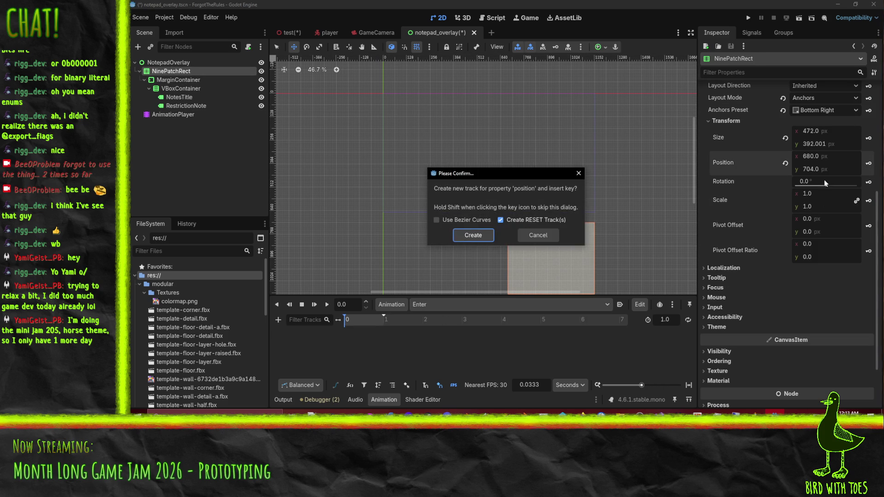
pyautogui.click(474, 236)
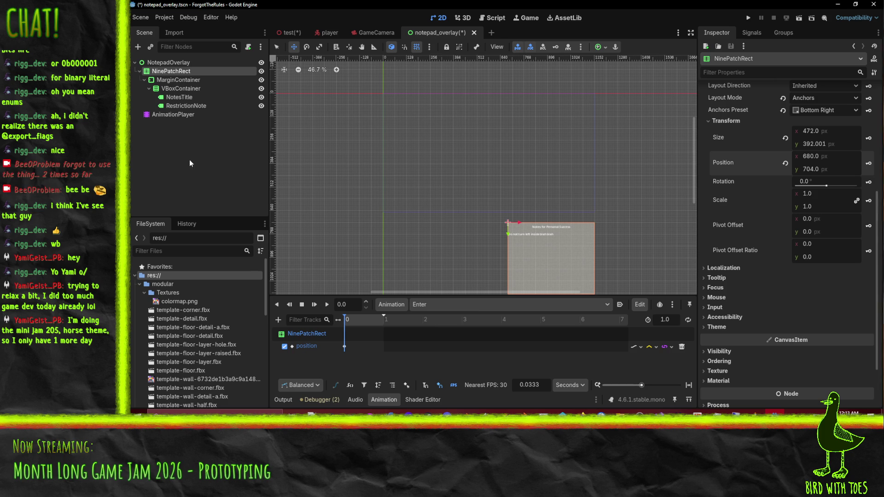
# Flip to Exit and back to Enter, then place the playhead at 1 s.
pyautogui.click(471, 309)
pyautogui.click(447, 328)
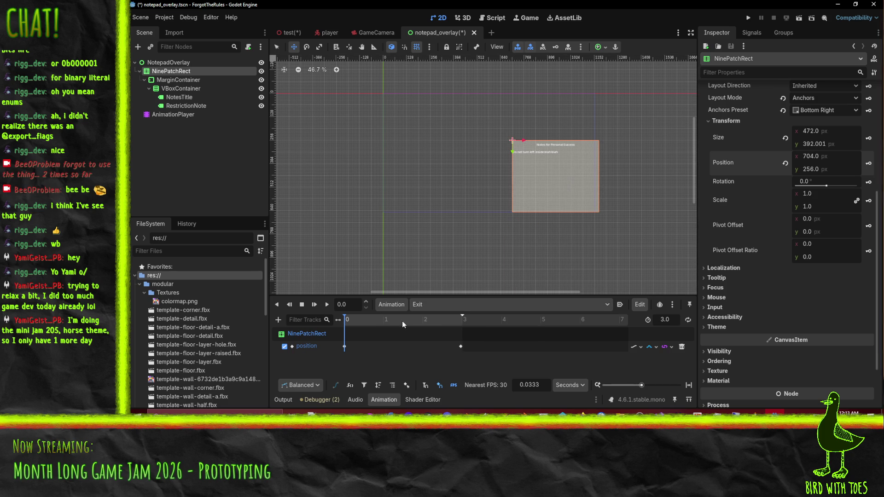
pyautogui.press('s')
pyautogui.click(429, 303)
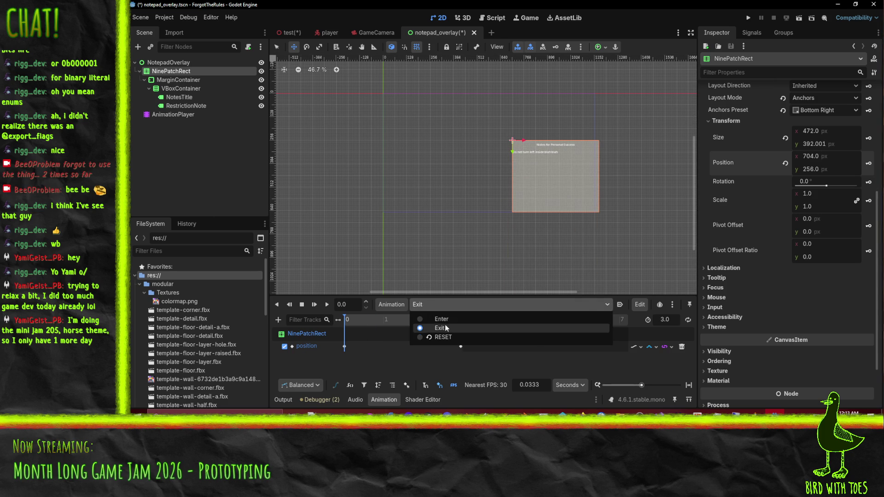
pyautogui.click(448, 327)
pyautogui.click(391, 322)
pyautogui.scroll(-2, 614, 209)
pyautogui.hscroll(4, 614, 209)
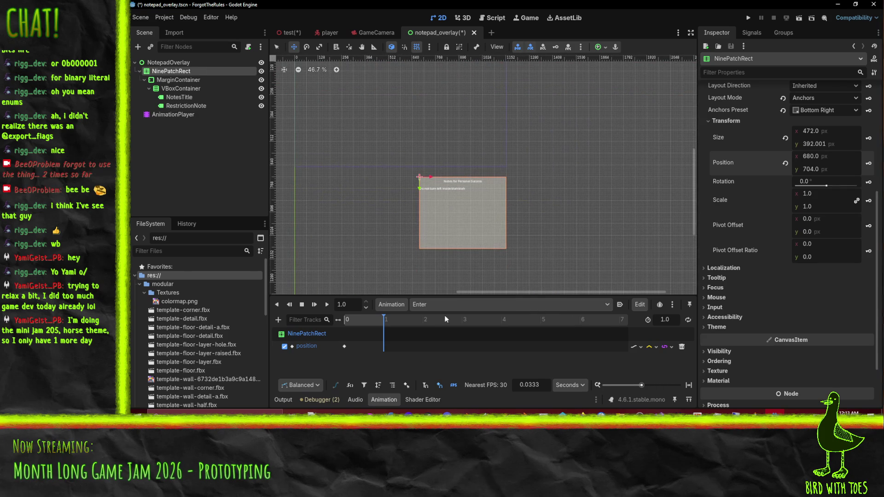
# Copy the resting position value 704, 256 from the RESET animation's position key.
pyautogui.click(440, 304)
pyautogui.click(462, 337)
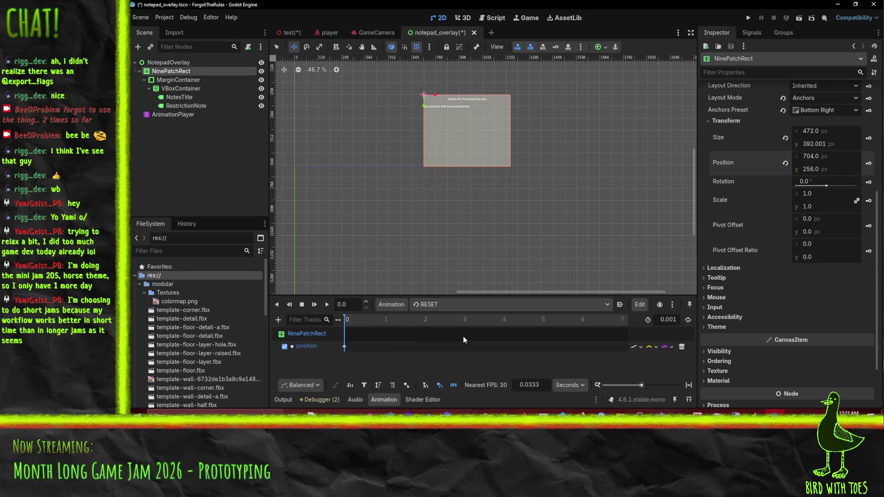
pyautogui.click(344, 347)
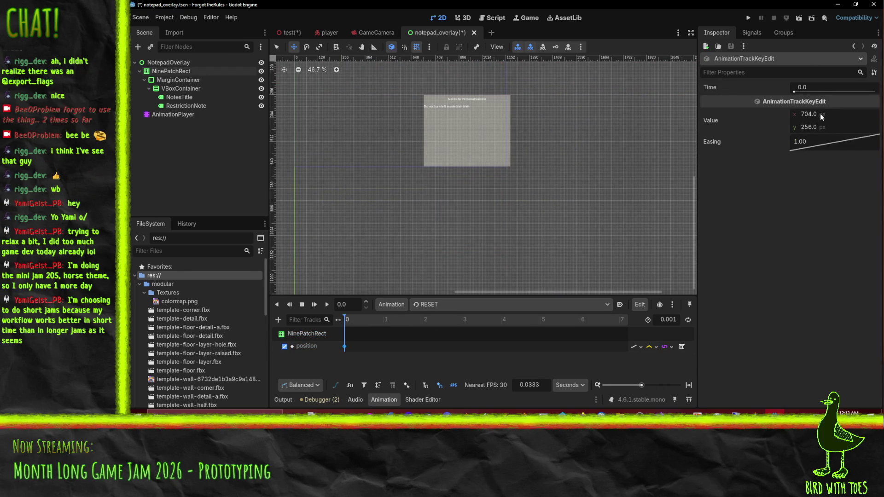
pyautogui.rightClick(726, 127)
pyautogui.click(770, 135)
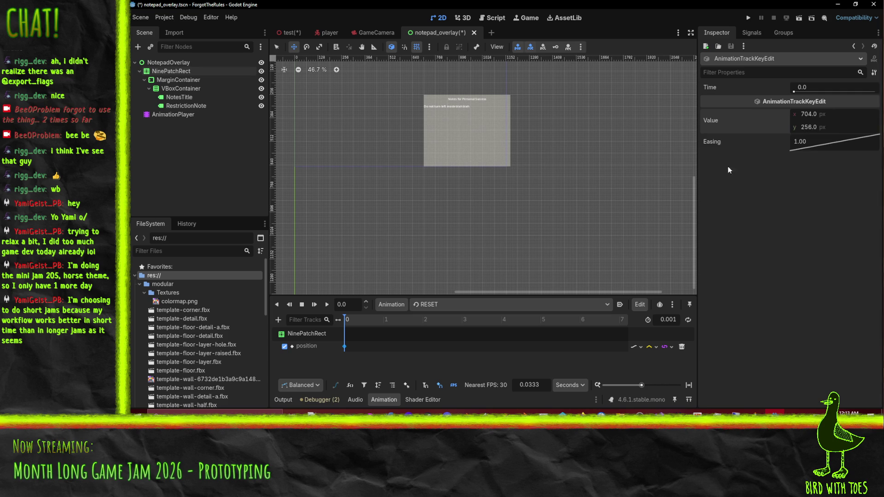
# In Enter, insert a position key at 1 s and paste 704, 256 as its value.
pyautogui.click(429, 306)
pyautogui.click(421, 333)
pyautogui.click(474, 304)
pyautogui.click(431, 322)
pyautogui.click(394, 320)
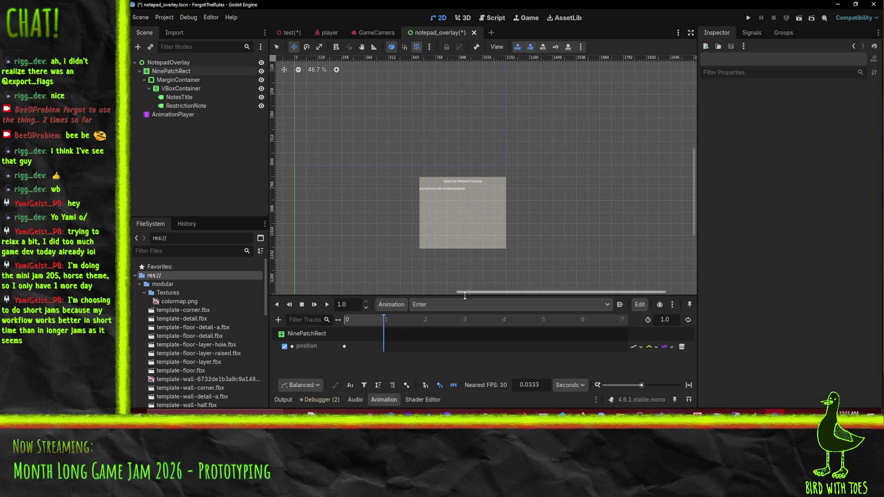
pyautogui.rightClick(381, 346)
pyautogui.click(406, 354)
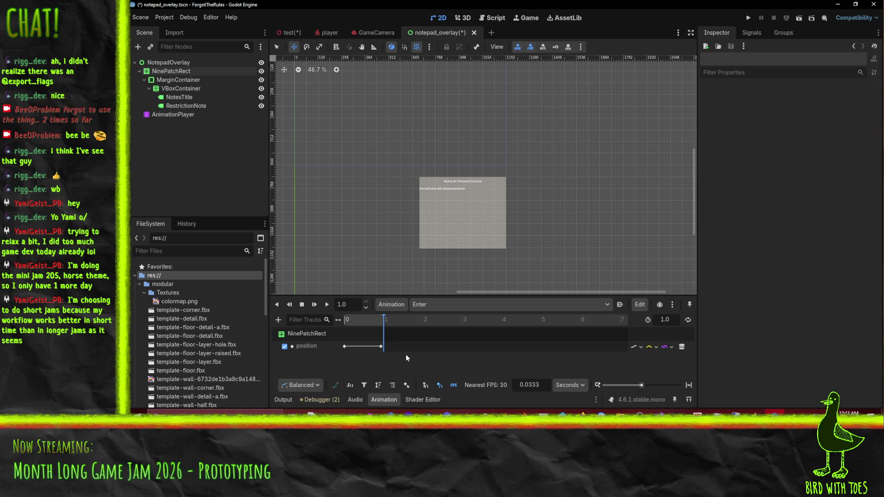
pyautogui.click(381, 346)
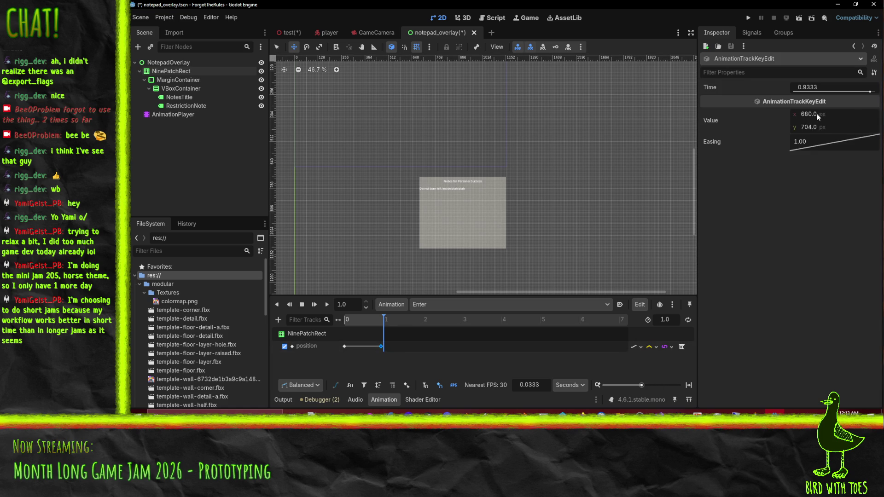
pyautogui.rightClick(737, 115)
pyautogui.click(755, 126)
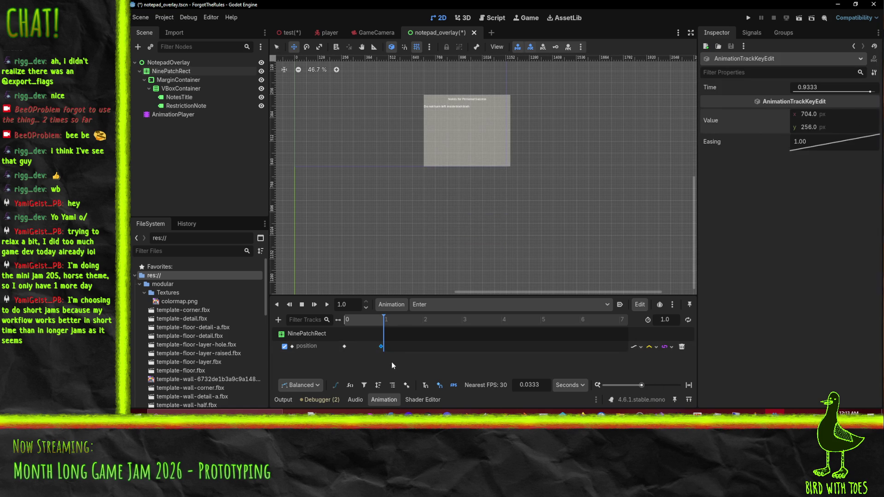
pyautogui.moveTo(381, 346); pyautogui.dragTo(384, 346)
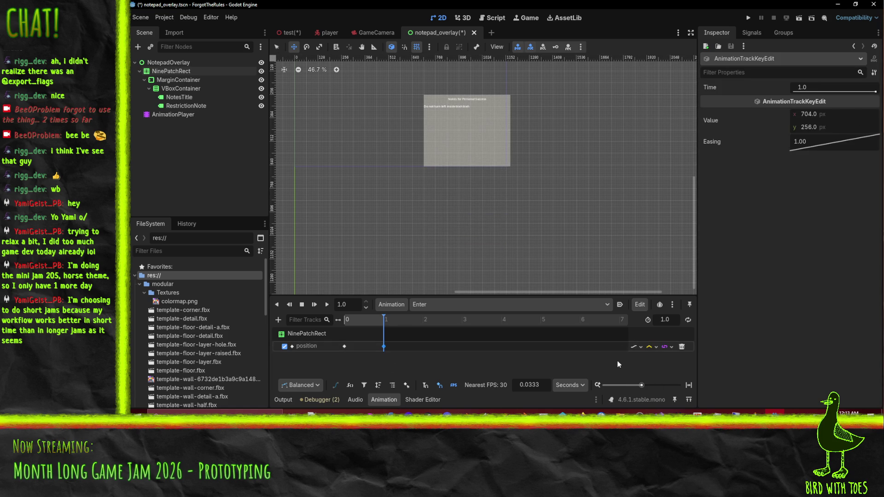
# Set the Enter position track to Cubic interpolation and preview it from the start.
pyautogui.click(653, 347)
pyautogui.click(670, 378)
pyautogui.click(302, 304)
pyautogui.click(327, 304)
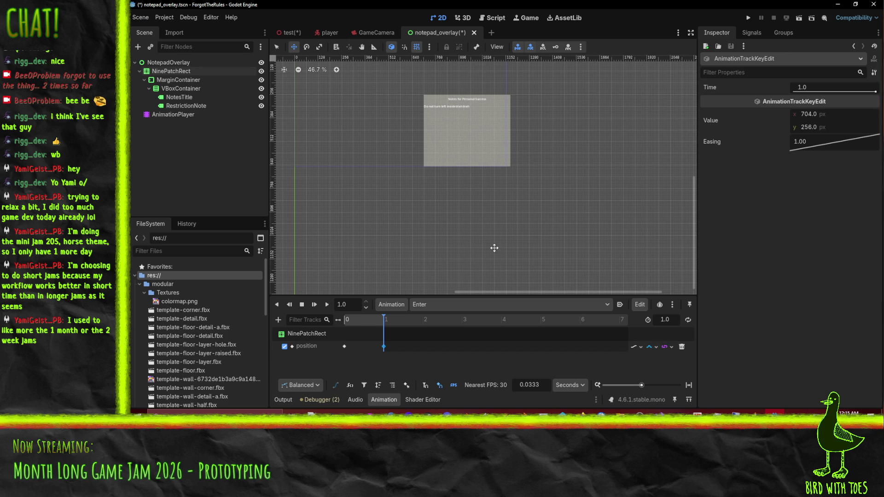
# Preview the Enter and Exit animations, then return to Enter.
pyautogui.moveTo(408, 181); pyautogui.dragTo(463, 234)
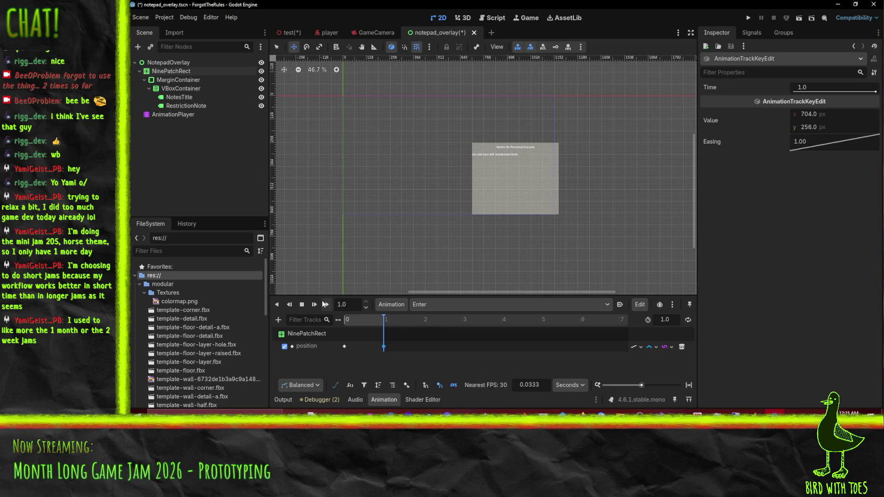
pyautogui.click(327, 304)
pyautogui.click(460, 306)
pyautogui.click(440, 326)
pyautogui.click(327, 304)
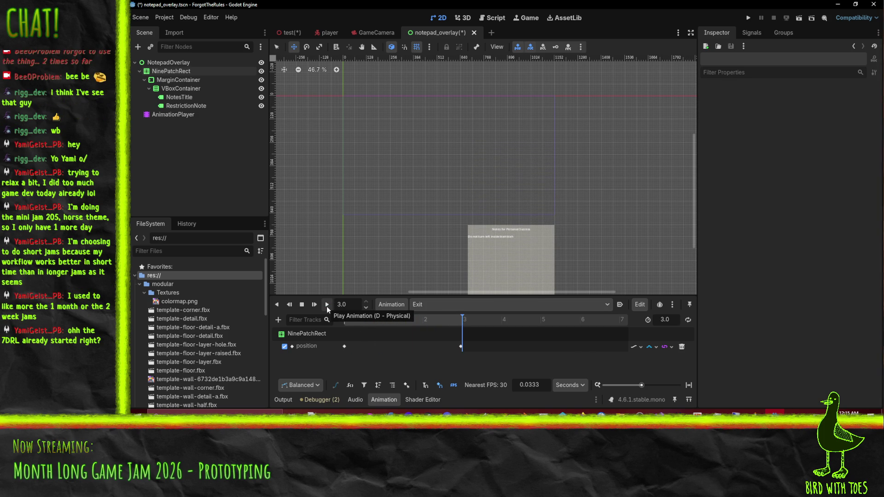
pyautogui.click(466, 304)
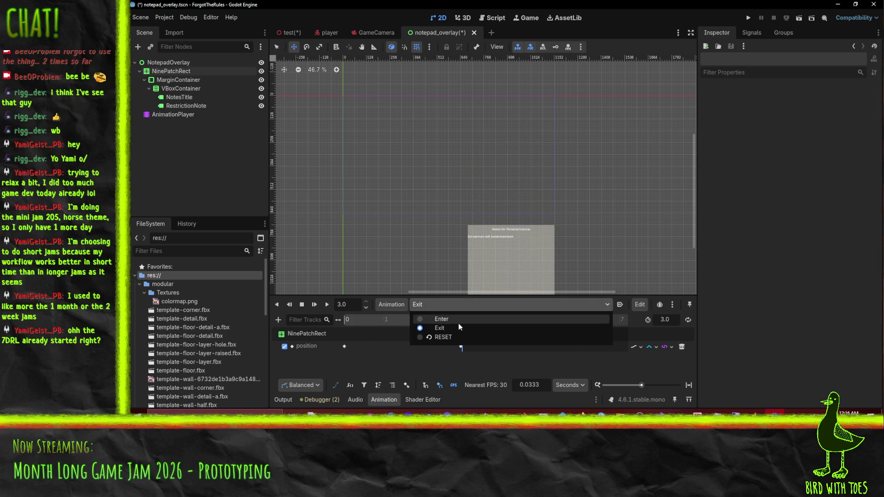
pyautogui.click(457, 323)
# Set the Enter length to 2.0 s and move its 704, 256 key to about 1.9667 s.
pyautogui.click(678, 321)
pyautogui.write('2')
pyautogui.press('Return')
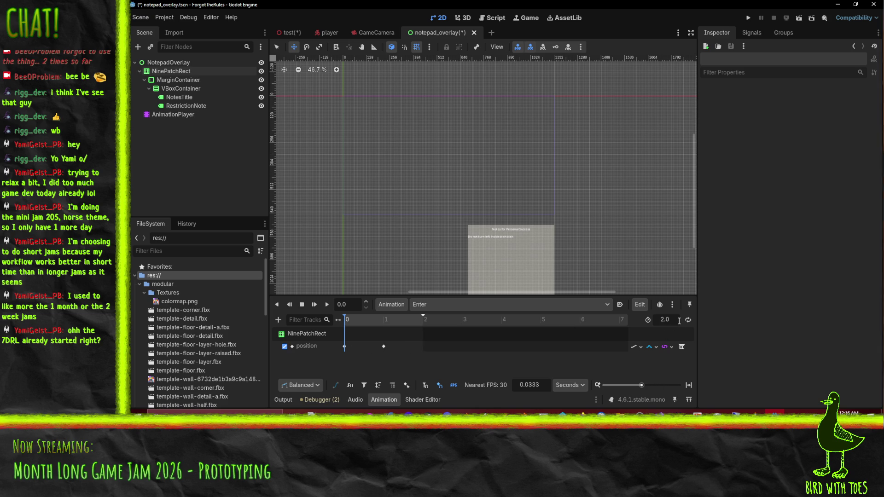
pyautogui.moveTo(384, 347); pyautogui.dragTo(415, 350)
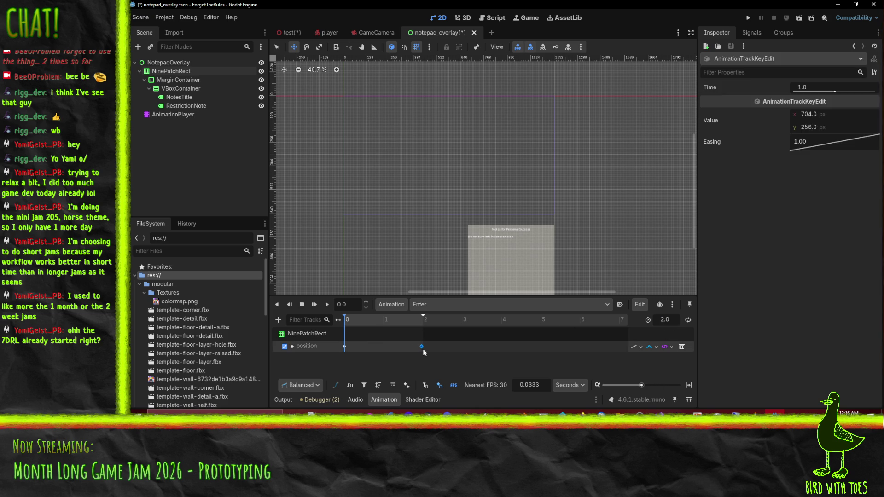
pyautogui.click(328, 305)
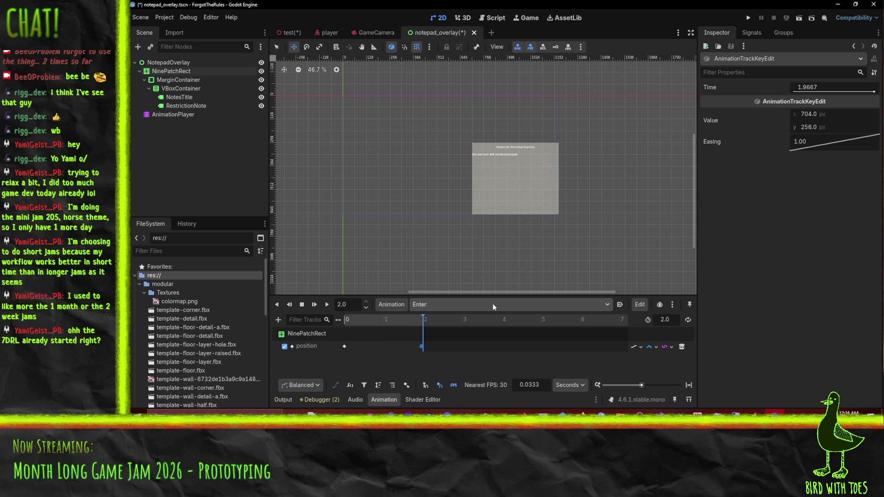
# Preview Exit once more, return to Enter, and save notepad_overlay.tscn.
pyautogui.click(493, 305)
pyautogui.click(437, 331)
pyautogui.click(325, 305)
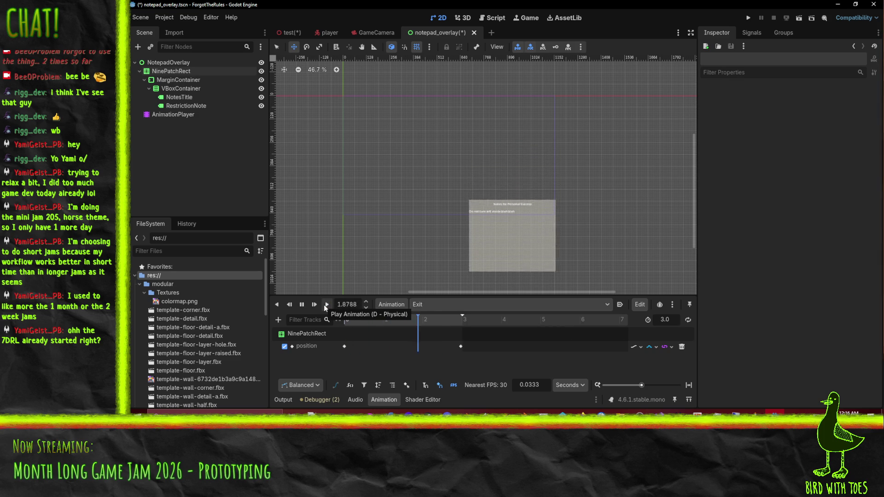
pyautogui.click(451, 305)
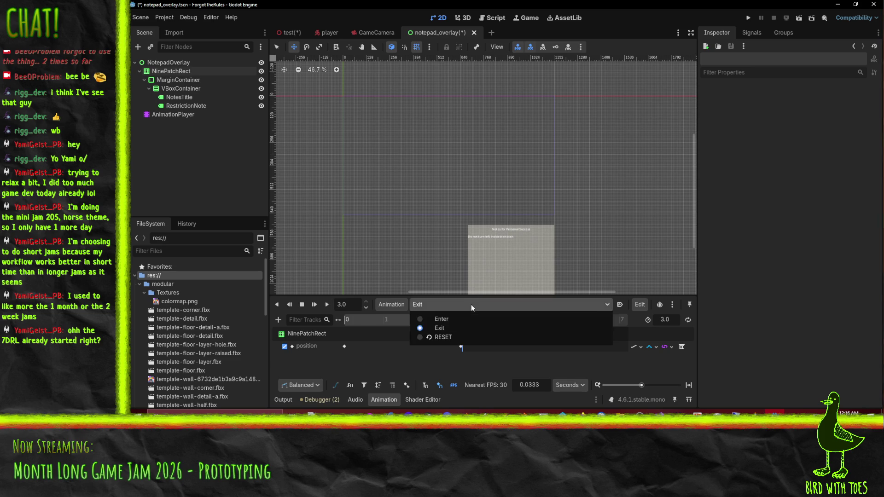
pyautogui.click(474, 319)
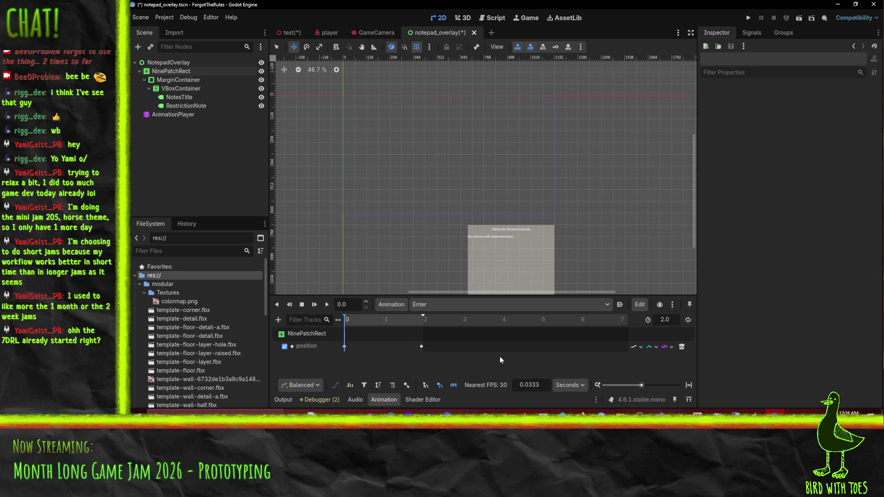
pyautogui.moveTo(462, 194); pyautogui.dragTo(511, 170)
pyautogui.hotkey('ctrl', 's')
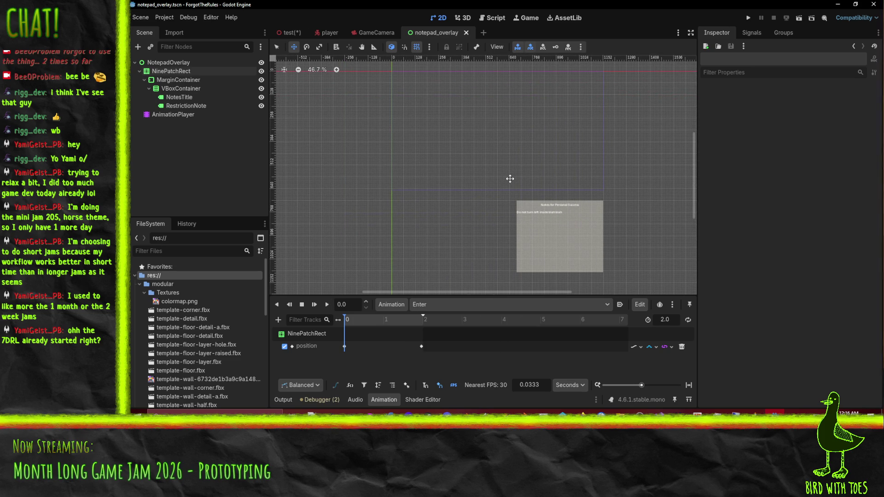
# Go from the test scene back to notepad_overlay and open the NotepadOverlay root's Script dropdown.
pyautogui.click(286, 32)
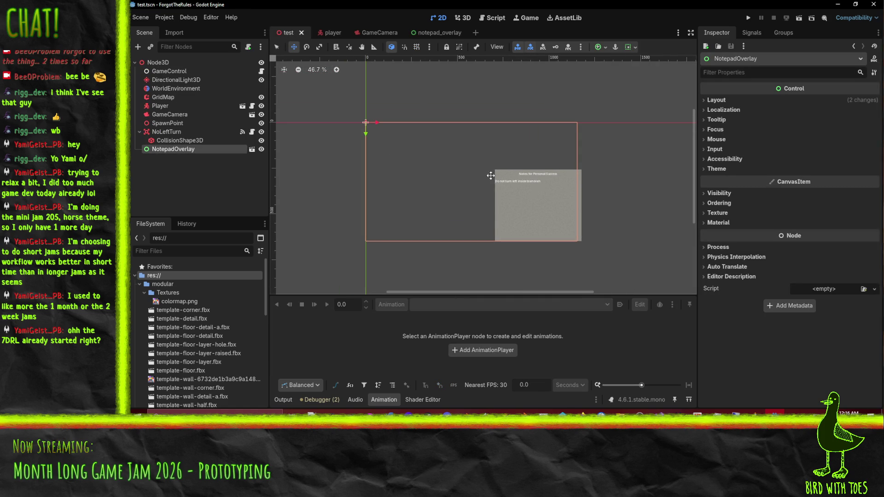
pyautogui.moveTo(484, 198); pyautogui.dragTo(450, 198)
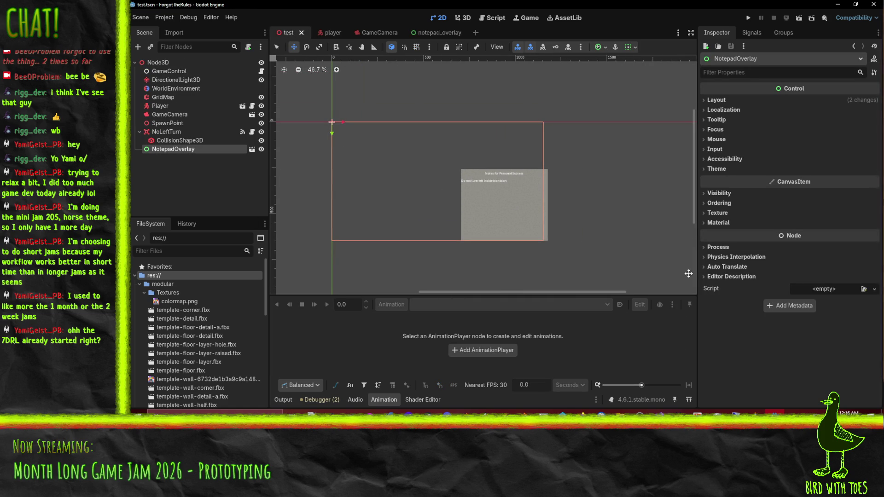
pyautogui.click(252, 149)
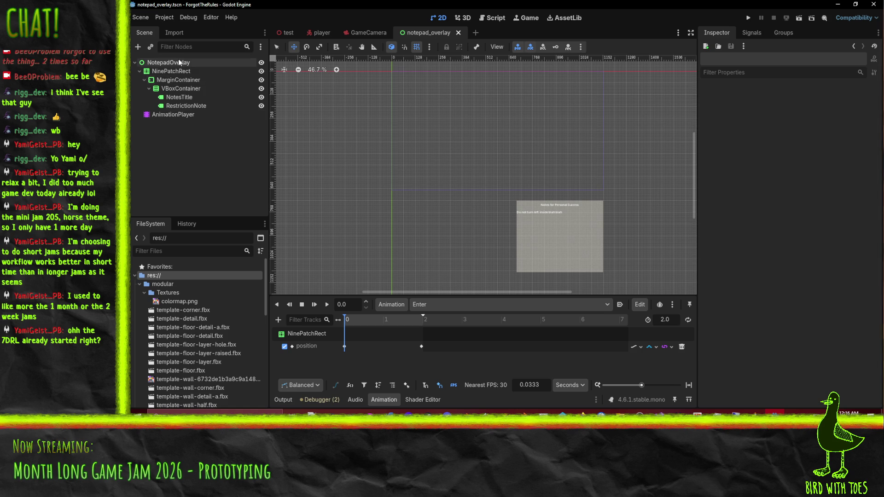
pyautogui.click(177, 62)
pyautogui.click(859, 290)
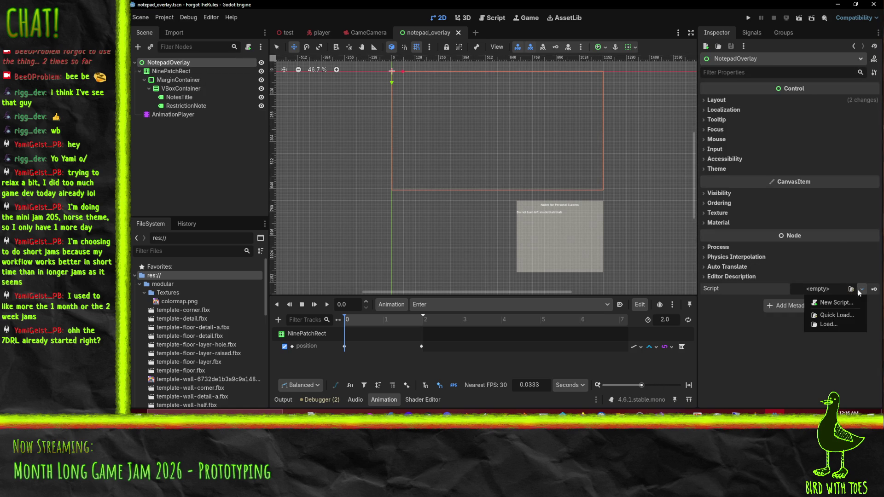
# Create and attach a new notepad_overlay.gd script extending Control to NotepadOverlay.
pyautogui.click(837, 302)
pyautogui.click(481, 275)
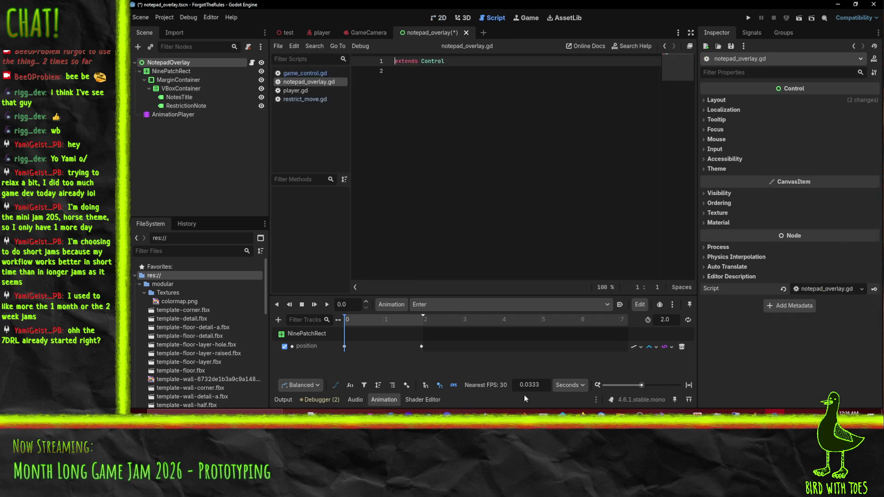
pyautogui.click(448, 94)
pyautogui.press('Return')
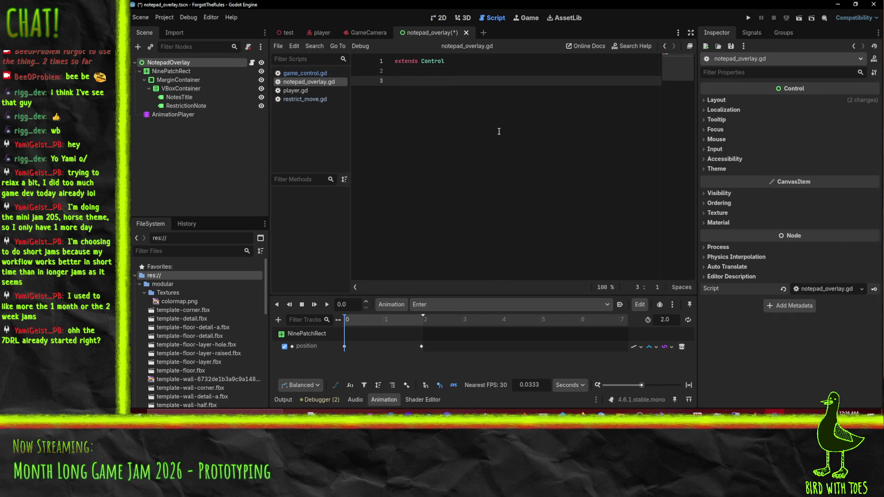
pyautogui.write('@export ')
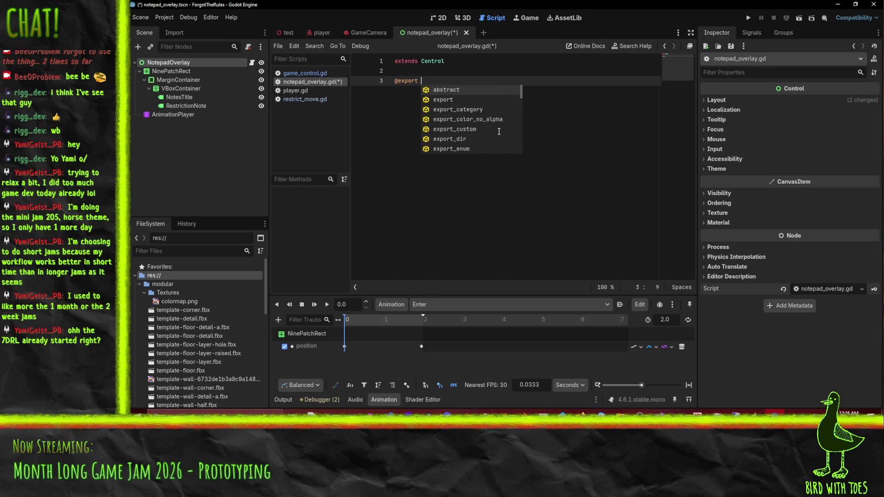
pyautogui.write('Anima')
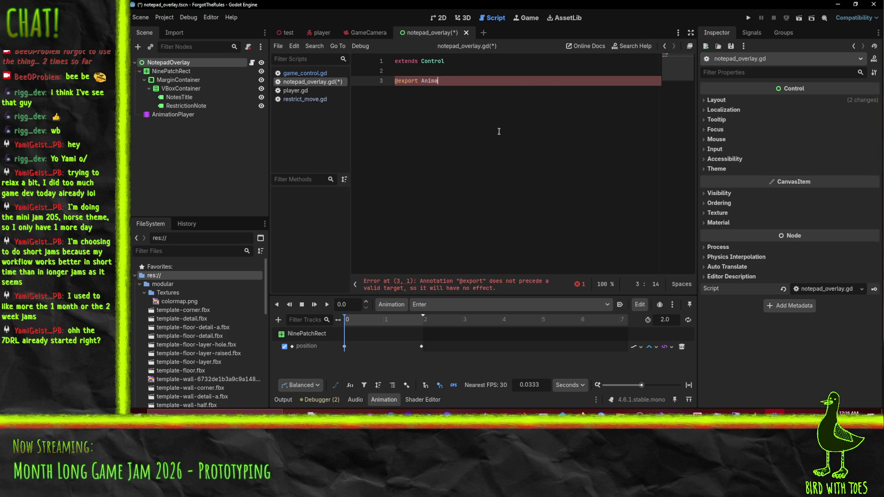
pyautogui.press('BackSpace')
pyautogui.press('BackSpace')
pyautogui.press('BackSpace')
pyautogui.write('animator : AnimationPlayer')
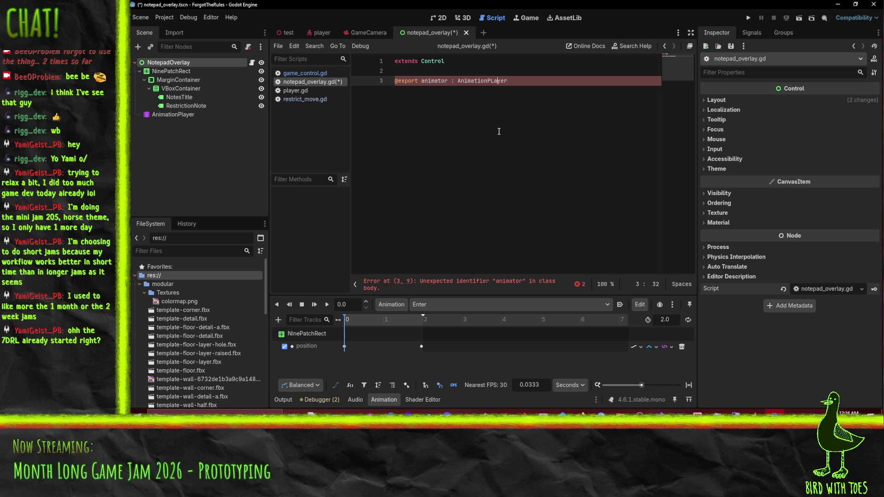
pyautogui.press('Return')
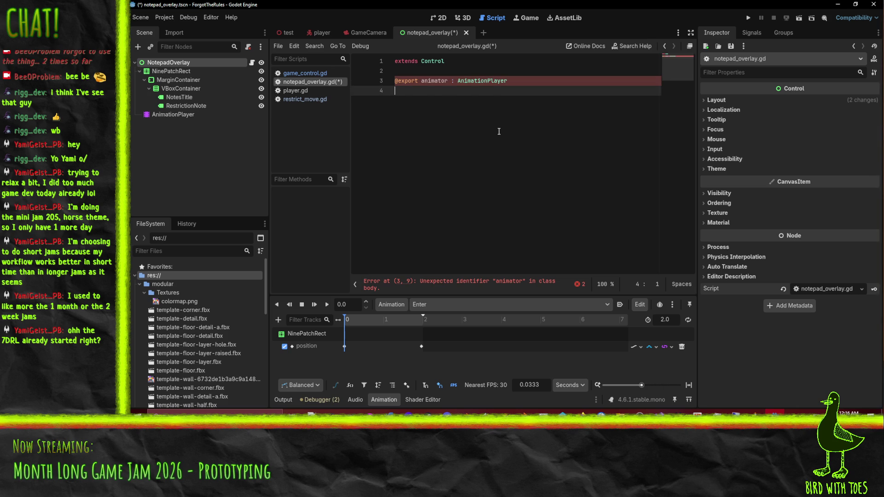
pyautogui.write('@export')
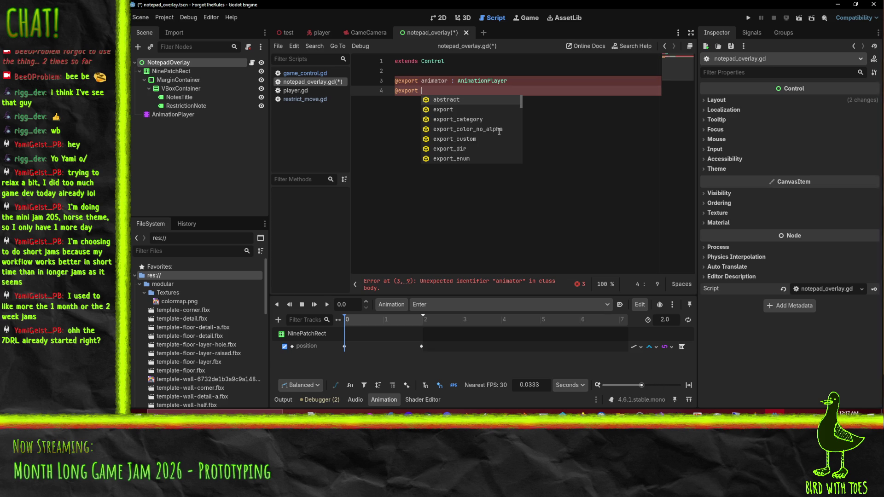
pyautogui.write('label : Label')
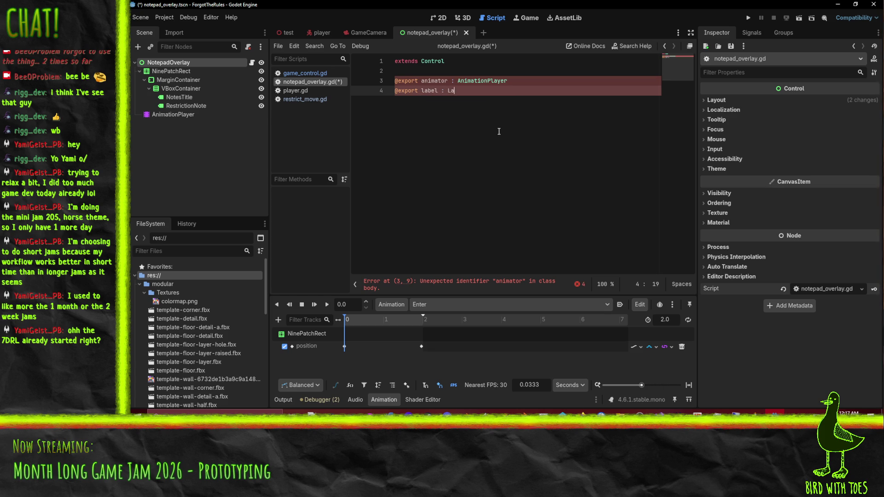
pyautogui.press('Return')
pyautogui.press('Return')
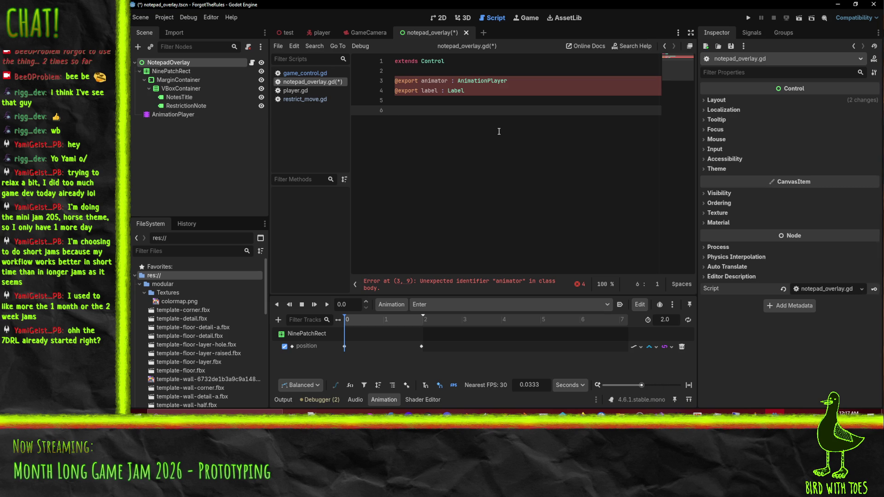
pyautogui.press('BackSpace')
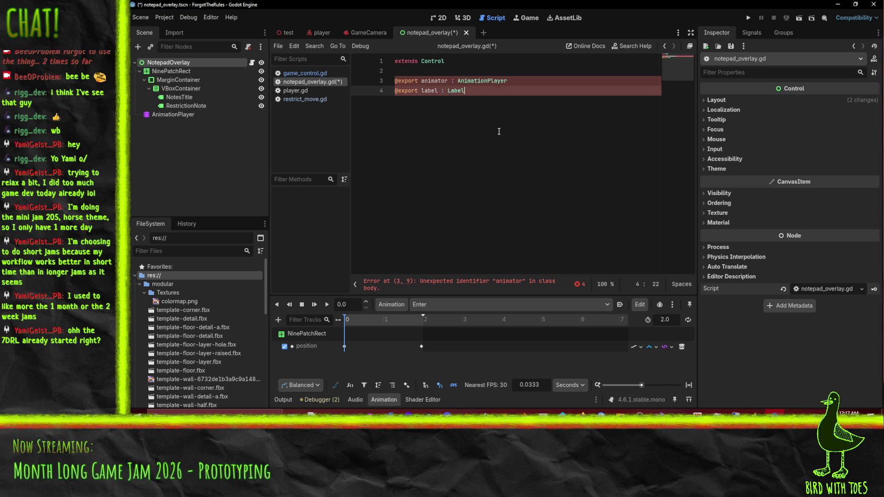
pyautogui.write('@')
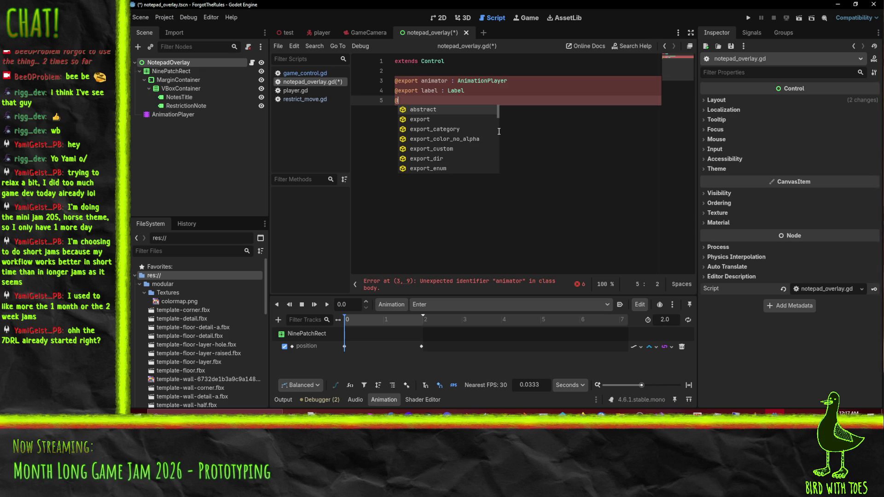
pyautogui.press('BackSpace')
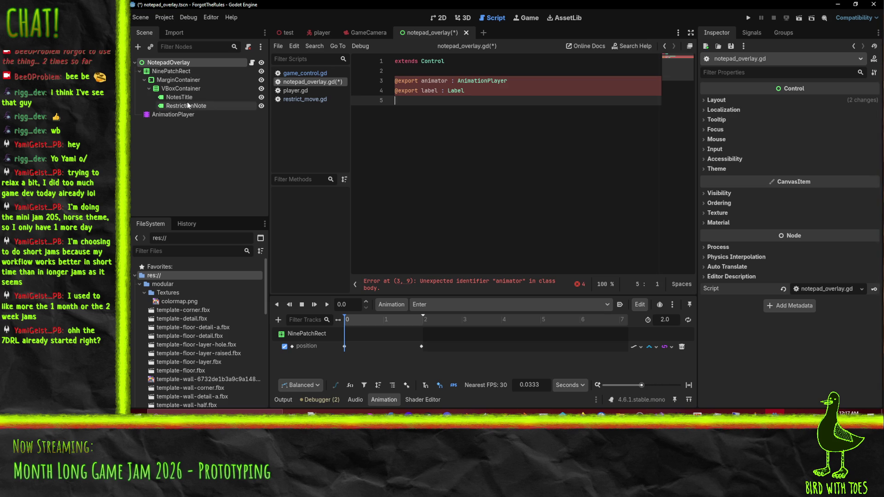
pyautogui.click(191, 105)
pyautogui.click(179, 97)
pyautogui.click(186, 105)
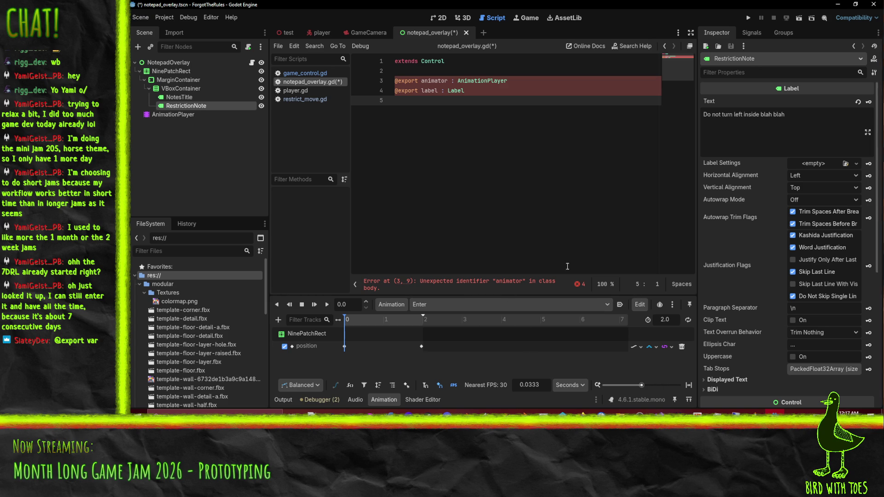
pyautogui.scroll(-5, 811, 195)
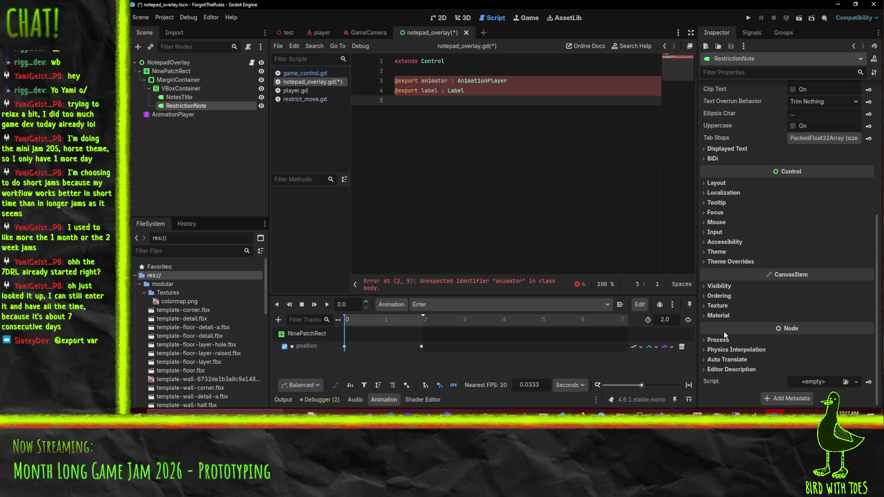
pyautogui.click(720, 317)
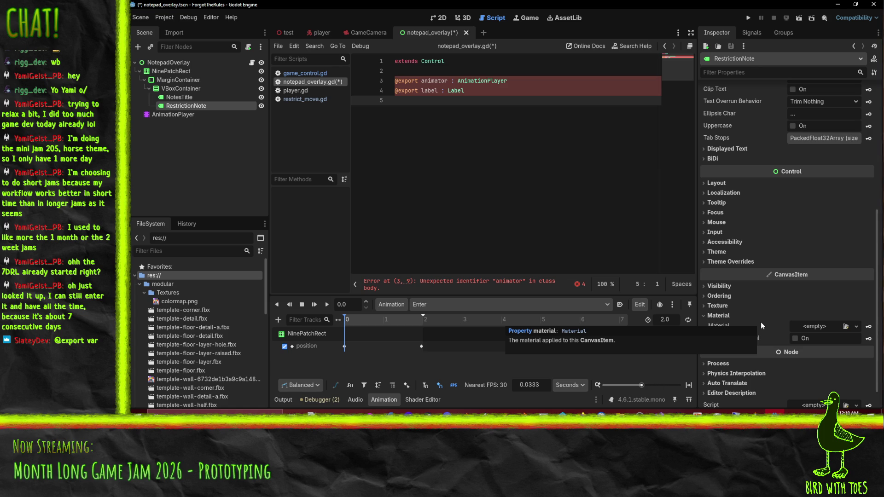
pyautogui.click(717, 315)
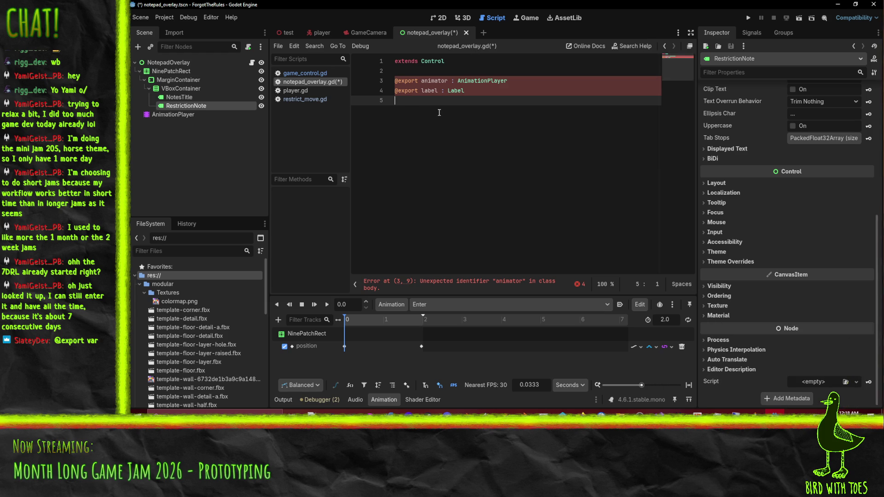
pyautogui.press('Return')
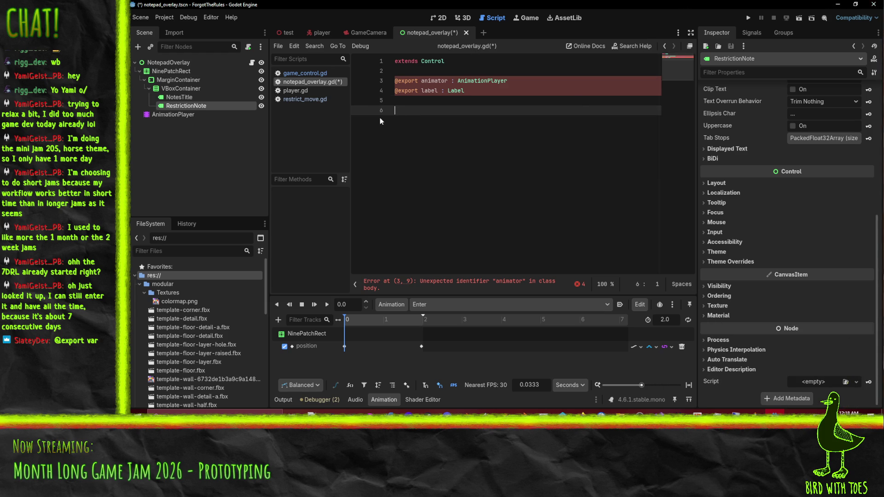
pyautogui.click(421, 81)
pyautogui.write('var')
pyautogui.click(422, 90)
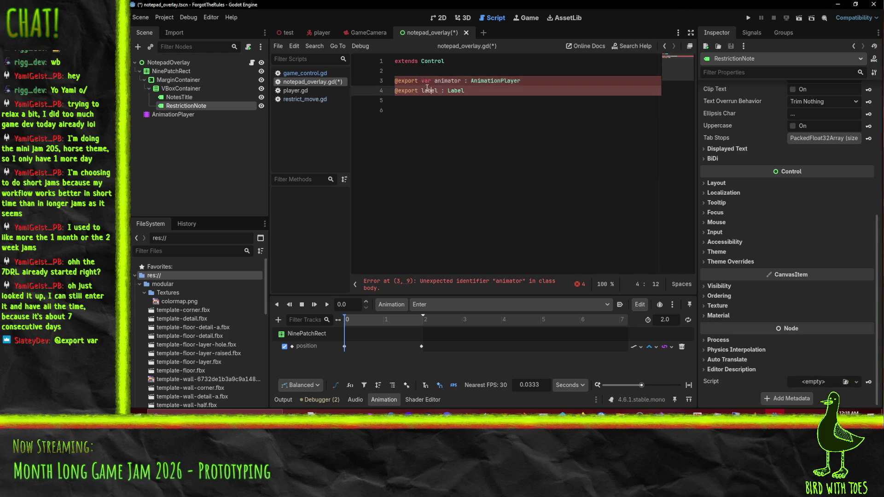
pyautogui.write('var')
pyautogui.press('Down')
pyautogui.press('Down')
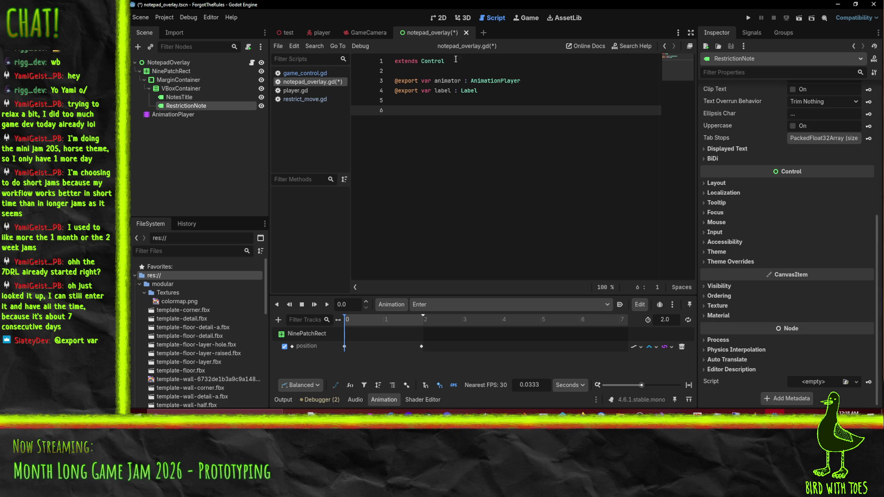
# Add an AnimationPlayer child node under RestrictionNote.
pyautogui.rightClick(180, 107)
pyautogui.click(215, 119)
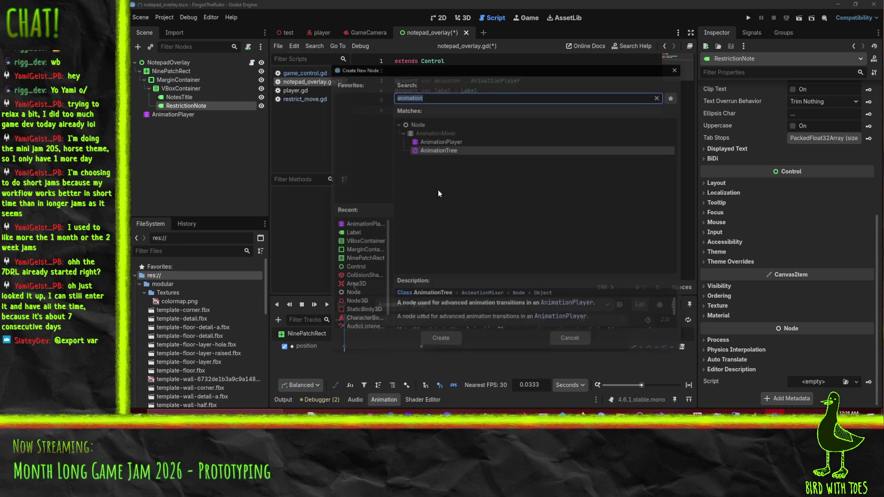
pyautogui.click(444, 141)
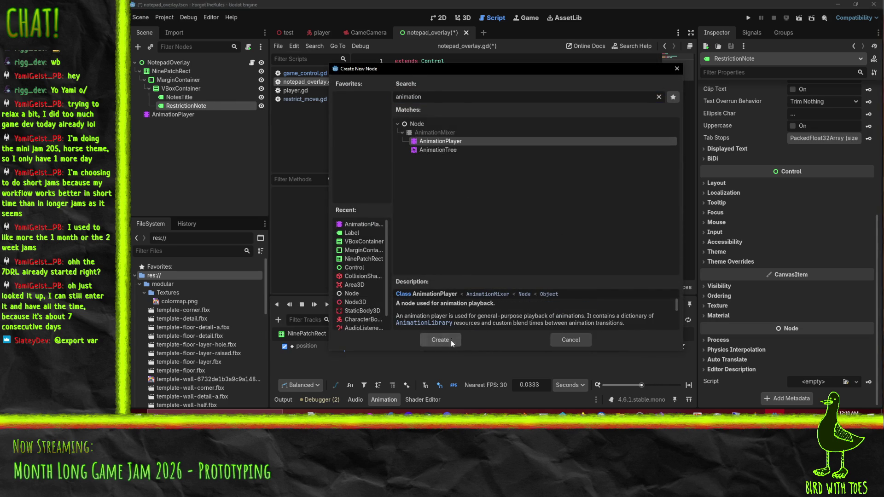
pyautogui.click(440, 340)
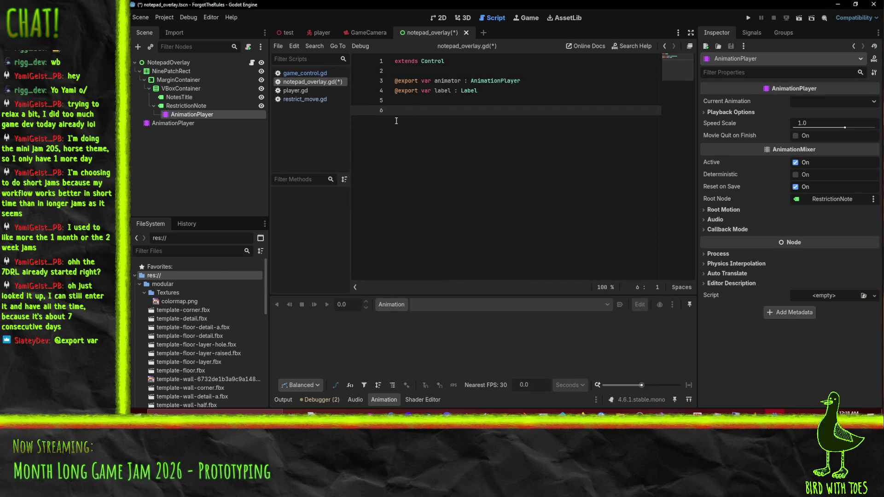
pyautogui.click(400, 101)
pyautogui.write('@')
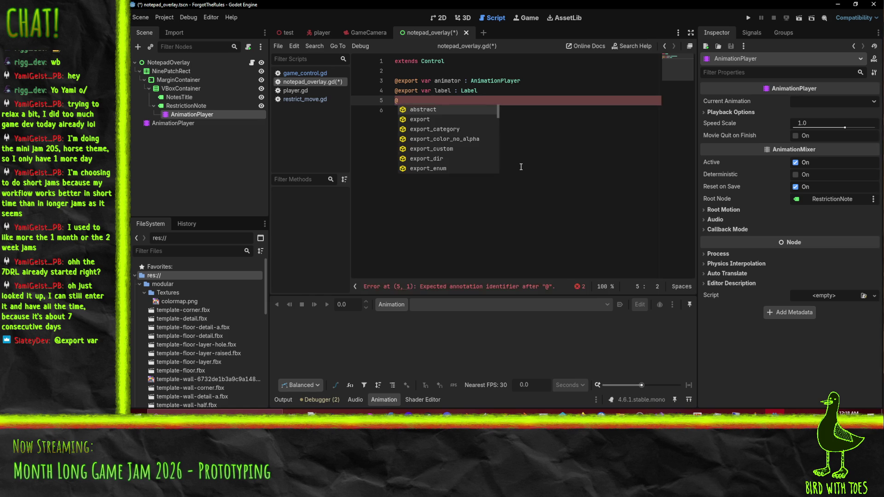
pyautogui.write('export var ')
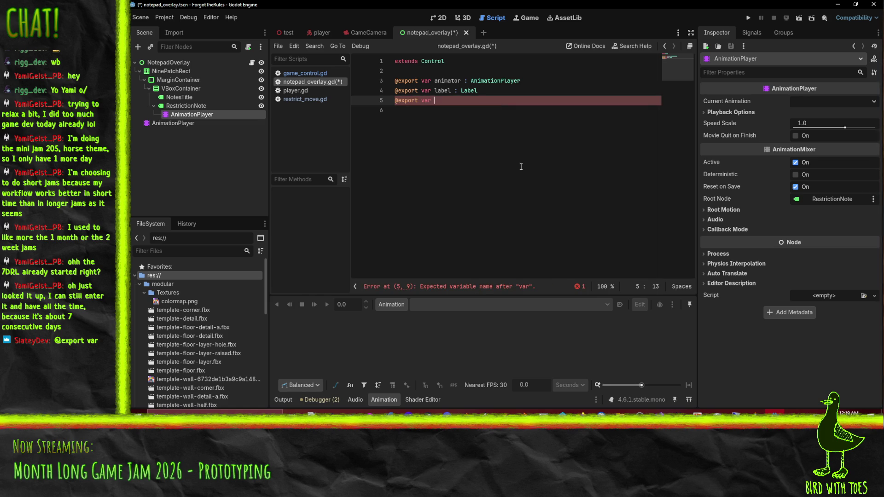
pyautogui.write('labelAnimat')
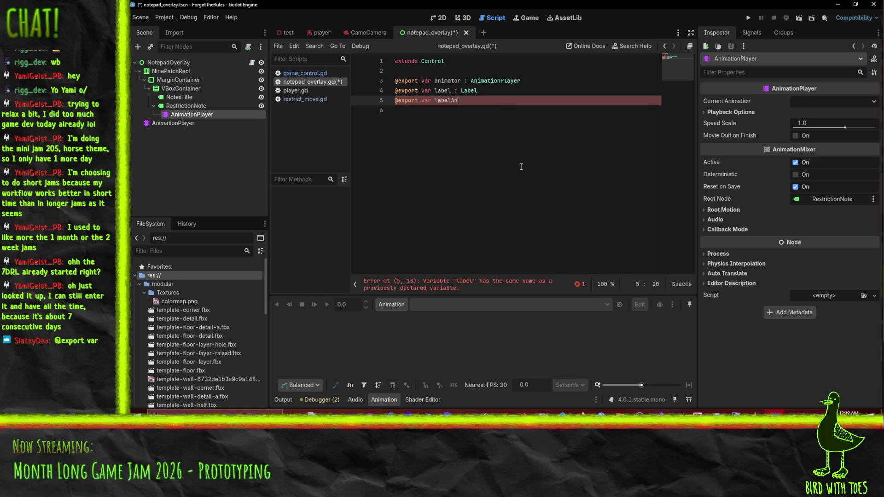
pyautogui.write('or')
pyautogui.press('BackSpace')
pyautogui.write('ANimatio')
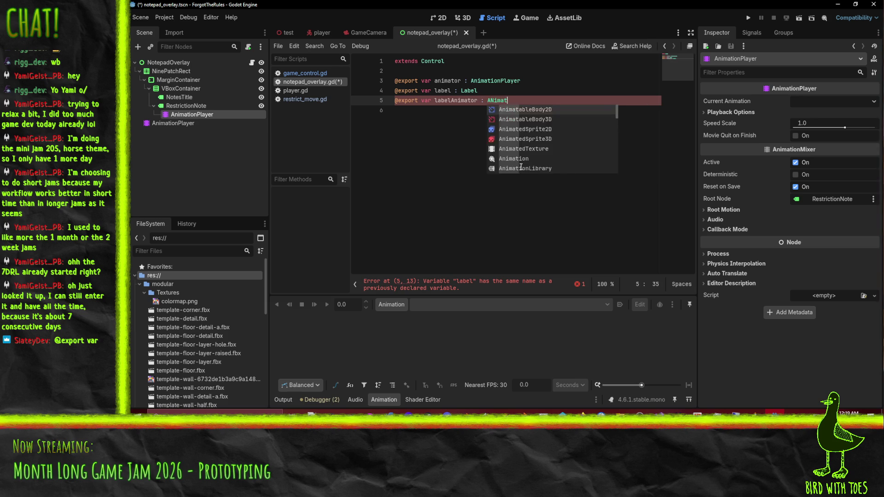
pyautogui.press('Down')
pyautogui.press('Down')
pyautogui.press('Up')
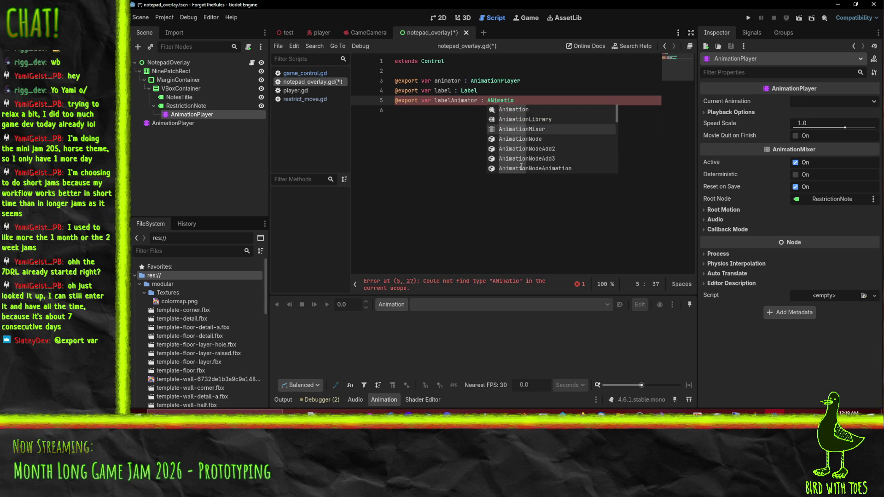
pyautogui.doubleClick(495, 81)
pyautogui.hotkey('ctrl', 'c')
pyautogui.doubleClick(501, 100)
pyautogui.hotkey('ctrl', 'v')
pyautogui.click(479, 138)
pyautogui.press('Return')
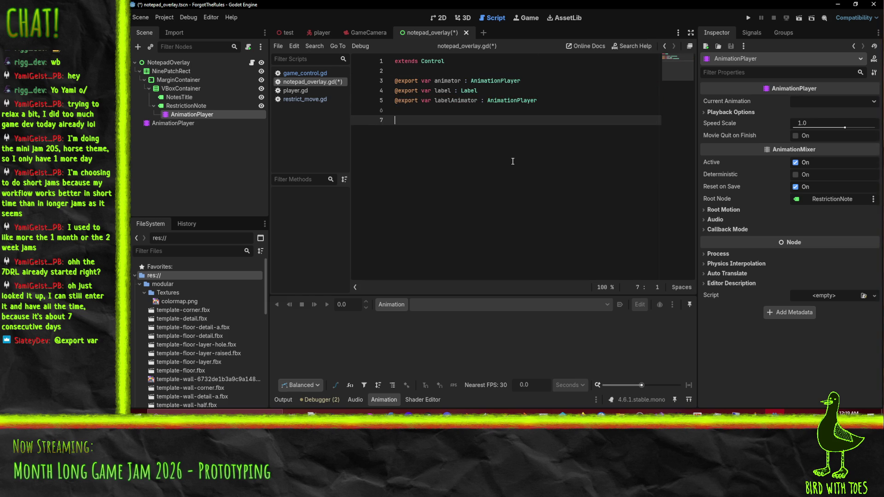
# Remove the _process(delta) stub from notepad_overlay.gd.
pyautogui.write('def _process')
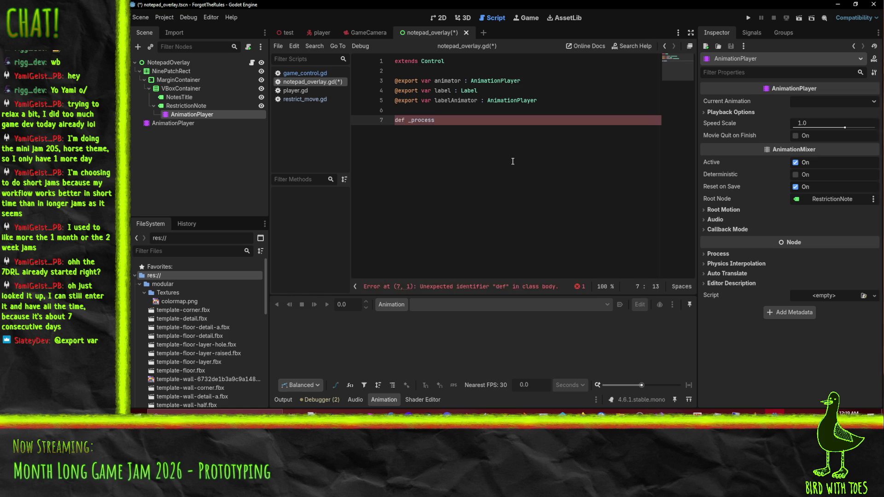
pyautogui.write('(')
pyautogui.write('delta) -')
pyautogui.press('BackSpace')
pyautogui.press('BackSpace')
pyautogui.write(':')
pyautogui.press('Return')
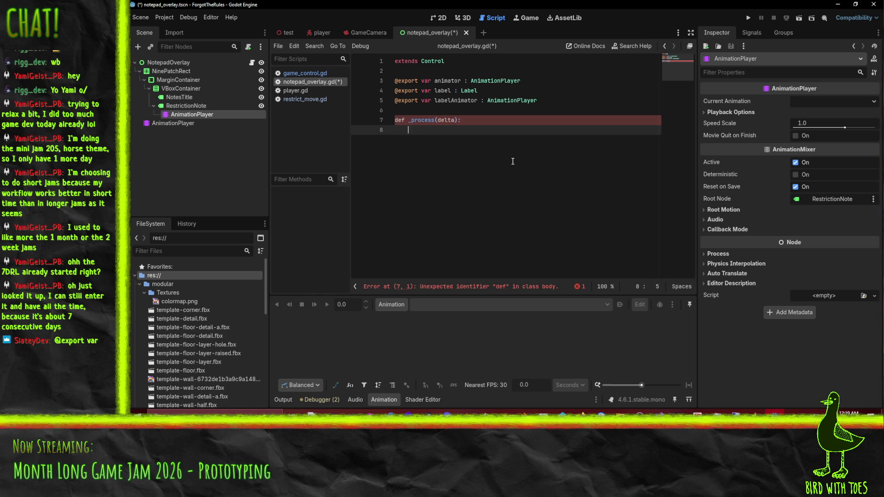
pyautogui.write('pass')
pyautogui.press('Up')
pyautogui.press('Up')
pyautogui.press('Down')
pyautogui.hotkey('shift', 'Down')
pyautogui.hotkey('shift', 'End')
pyautogui.press('BackSpace')
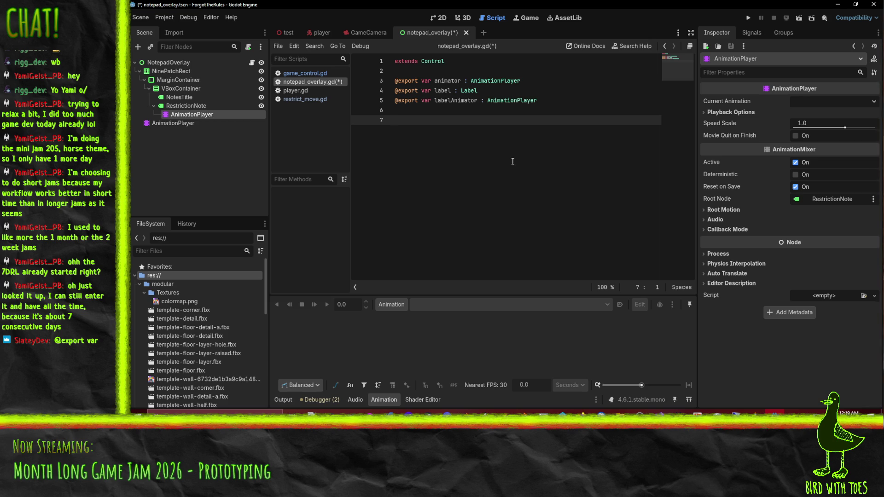
# Add func set_rule(rule : String) -> void: whose body sets label.text = rule.
pyautogui.write('func ')
pyautogui.write('set_rul')
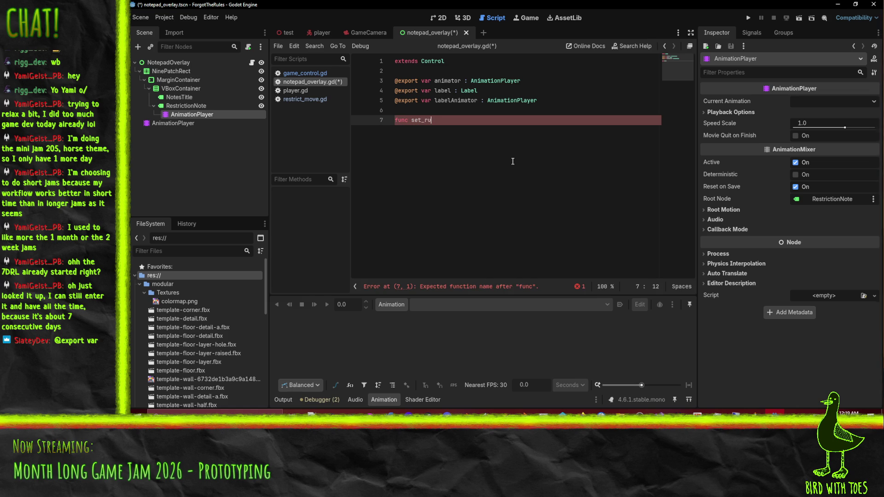
pyautogui.write('e(rule : string)')
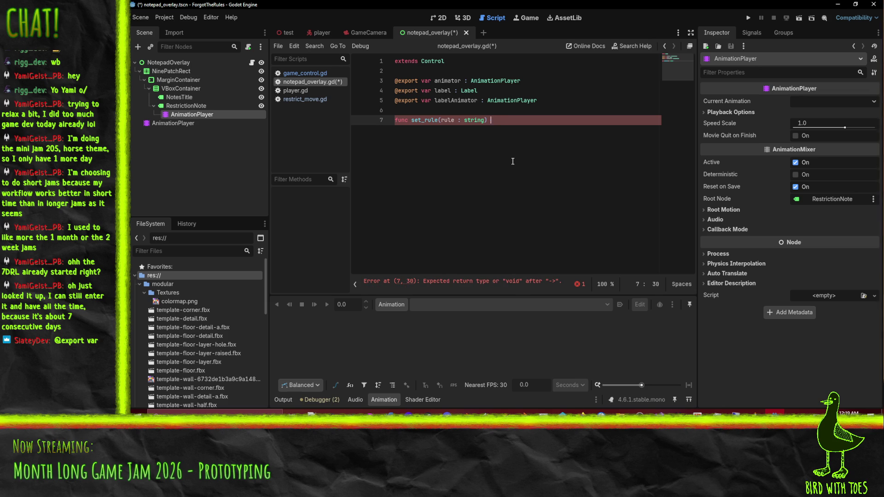
pyautogui.write('d:')
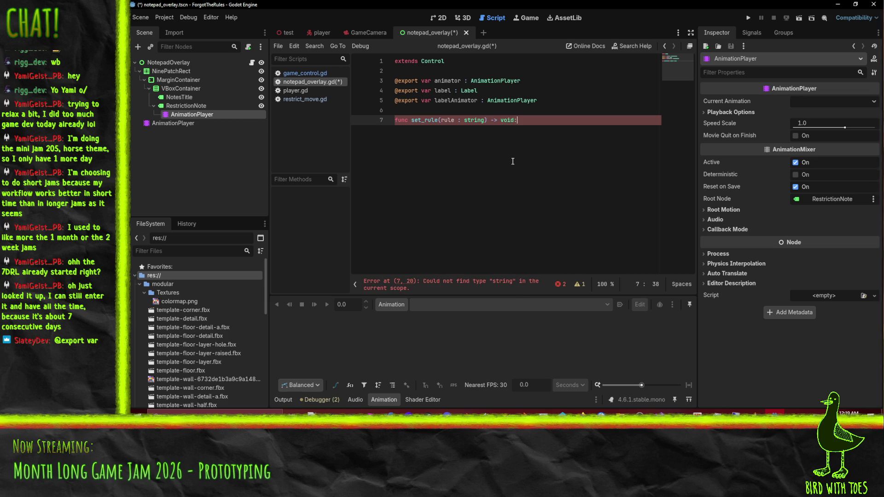
pyautogui.press('Return')
pyautogui.write('label.')
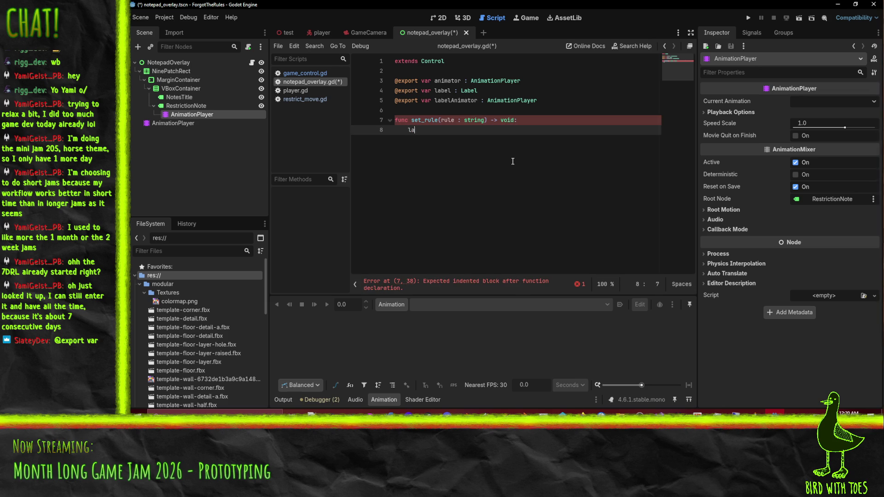
pyautogui.write('text = rule')
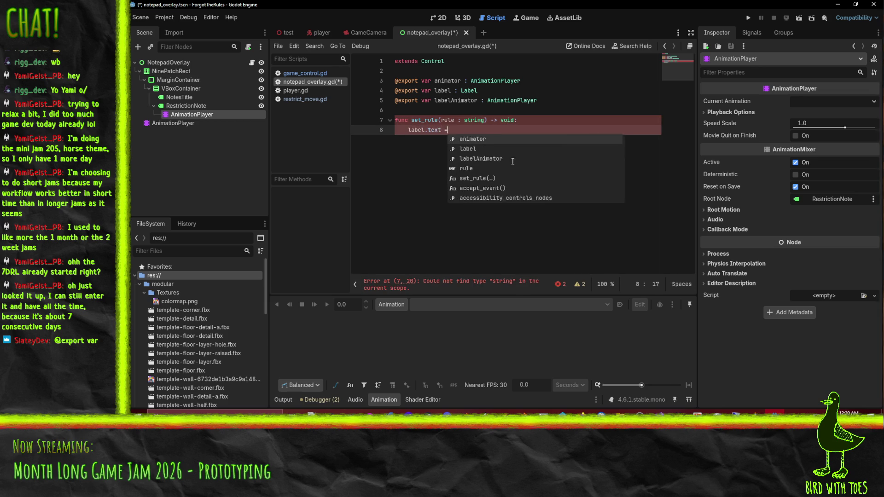
pyautogui.press('Escape')
pyautogui.press('Up')
pyautogui.press('Delete')
pyautogui.write('S')
pyautogui.press('Down')
pyautogui.press('Return')
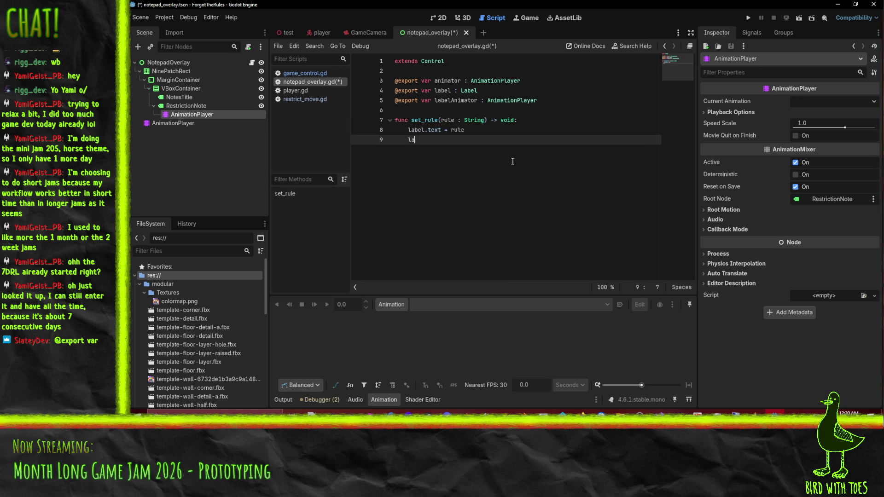
# Drop the unfinished labelAnimator line and autocomplete an empty func _ready() -> void: header.
pyautogui.write('abelANimat')
pyautogui.press('BackSpace')
pyautogui.press('BackSpace')
pyautogui.press('BackSpace')
pyautogui.press('Return')
pyautogui.press('BackSpace')
pyautogui.write('func _re')
pyautogui.press('BackSpace')
pyautogui.press('BackSpace')
pyautogui.press('Return')
pyautogui.press('Return')
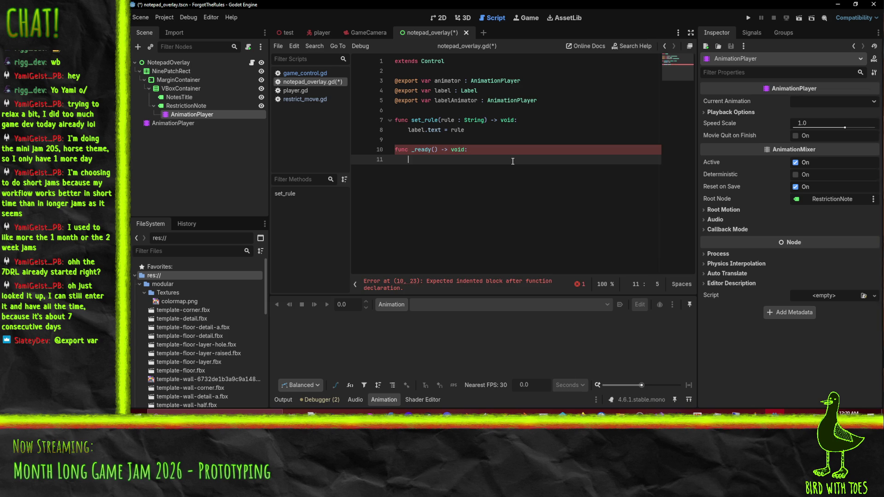
# Type animator.connect(AnimationPlayer.) in _ready, hunting for the finished signal, then switch to Firefox.
pyautogui.write('animator.')
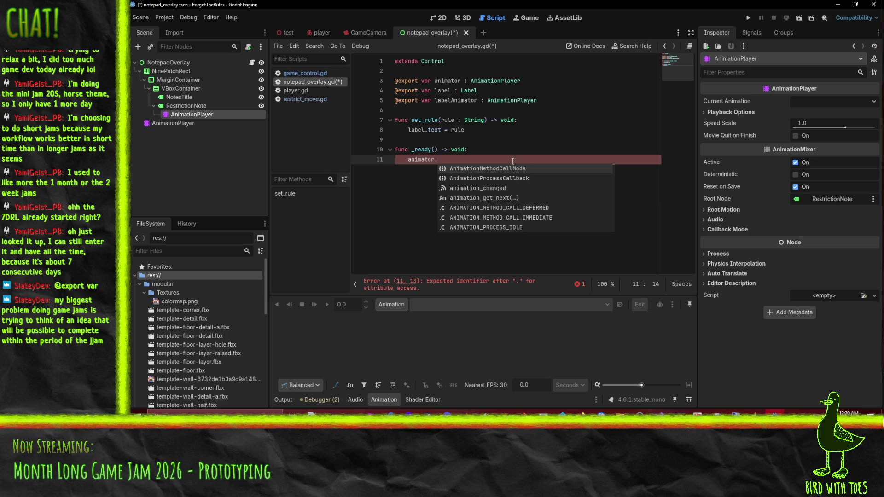
pyautogui.write('connect(')
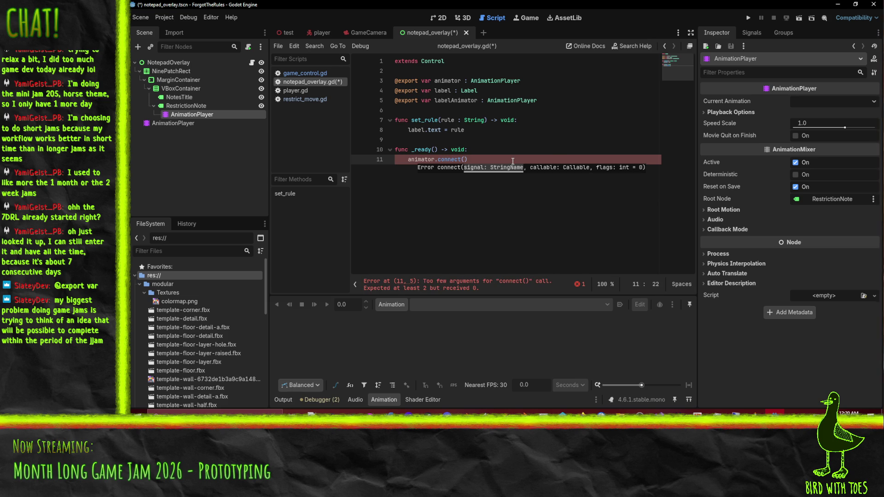
pyautogui.write('AnimationPlayer.')
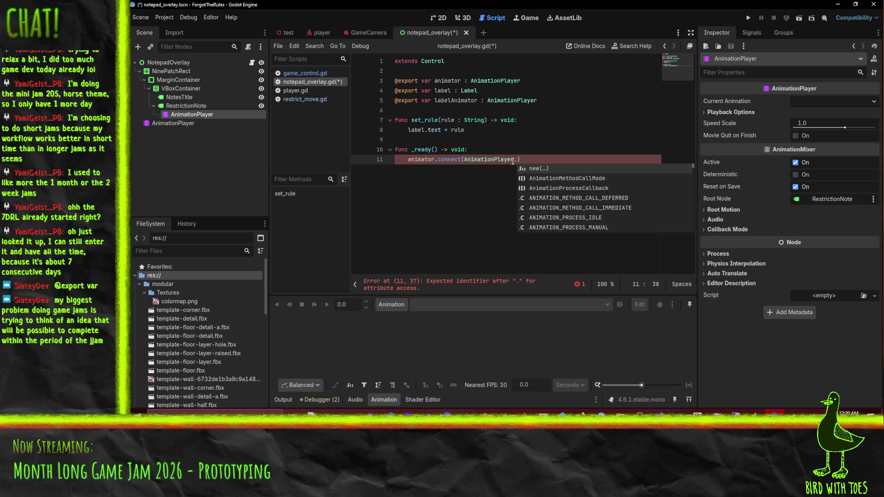
pyautogui.write('ANIMATION_F')
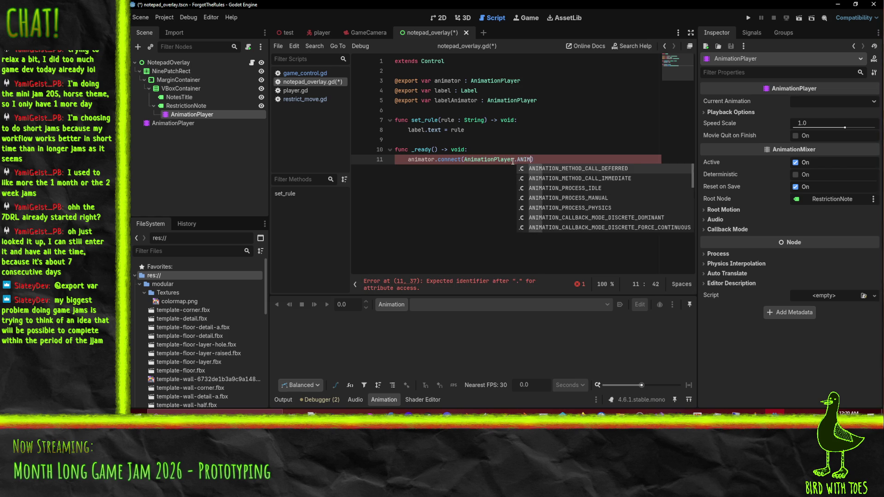
pyautogui.press('BackSpace')
pyautogui.press('BackSpace')
pyautogui.press('BackSpace')
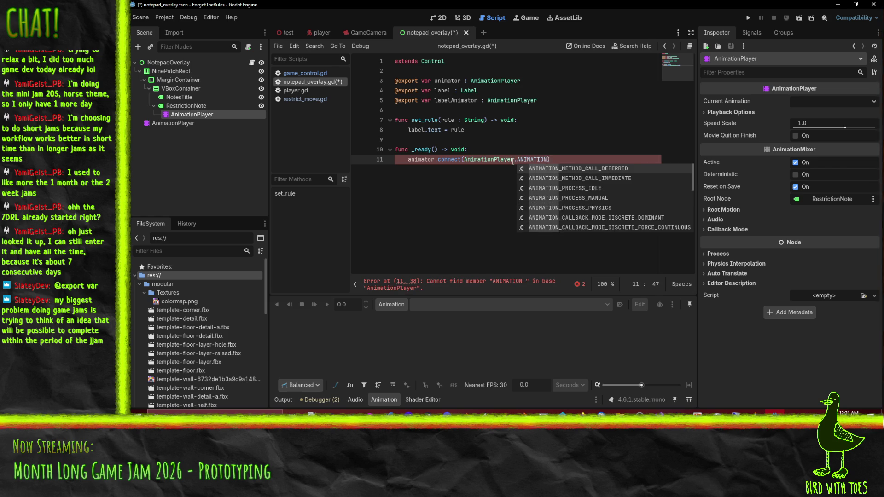
pyautogui.write('fini')
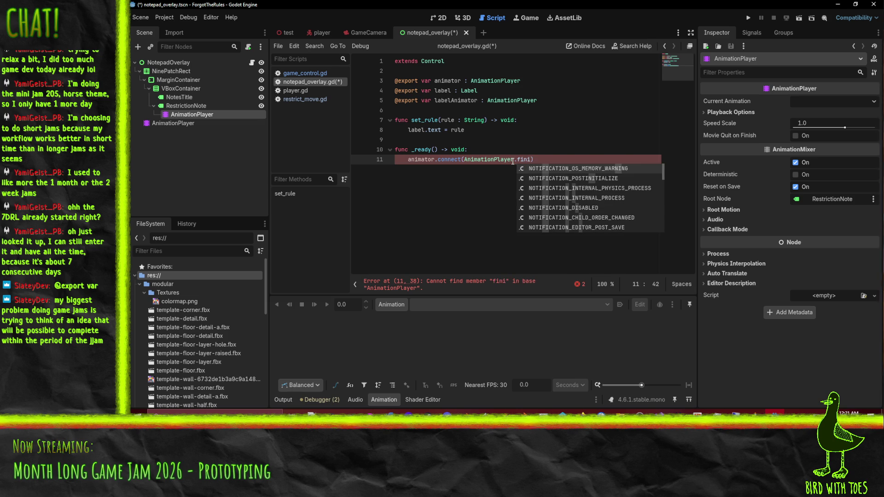
pyautogui.press('BackSpace')
pyautogui.press('BackSpace')
pyautogui.press('BackSpace')
pyautogui.write('sign')
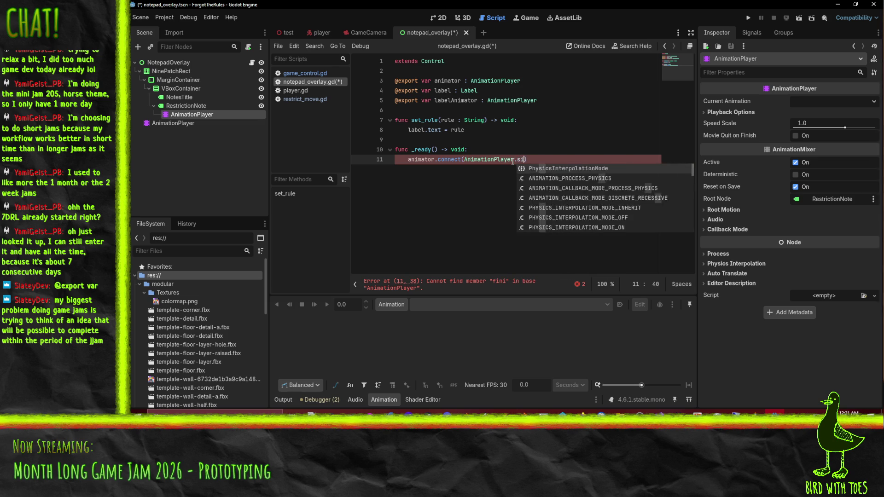
pyautogui.press('BackSpace')
pyautogui.press('BackSpace')
pyautogui.press('BackSpace')
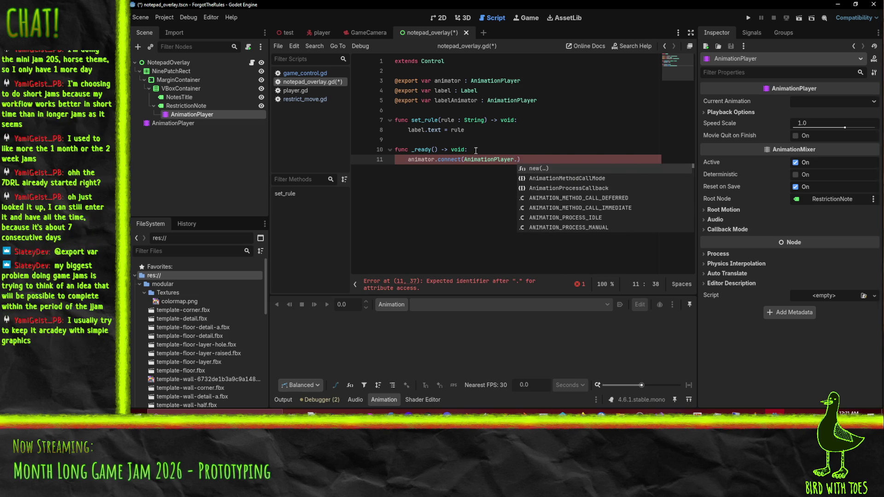
pyautogui.click(582, 413)
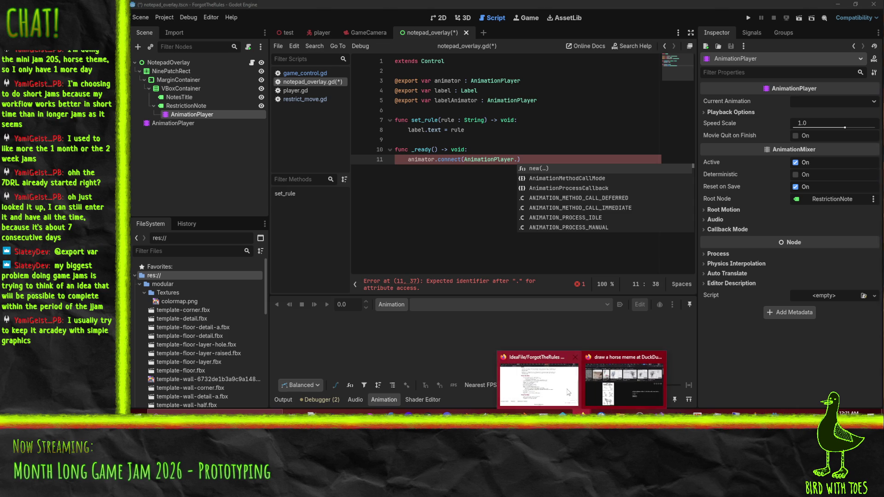
pyautogui.click(567, 392)
# Web-search 'gdscript connect' in a new tab and open the Godot 'Using signals' docs page.
pyautogui.hotkey('ctrl', 't')
pyautogui.write('gdscript')
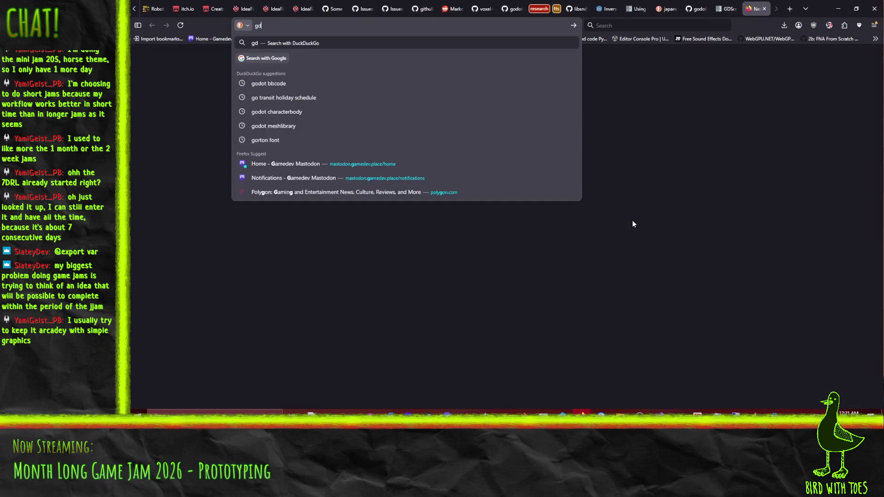
pyautogui.write(' connect')
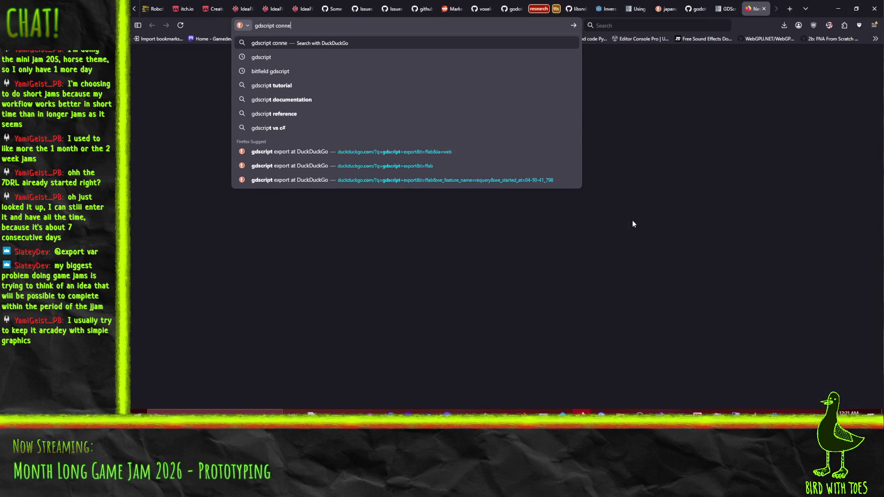
pyautogui.press('Return')
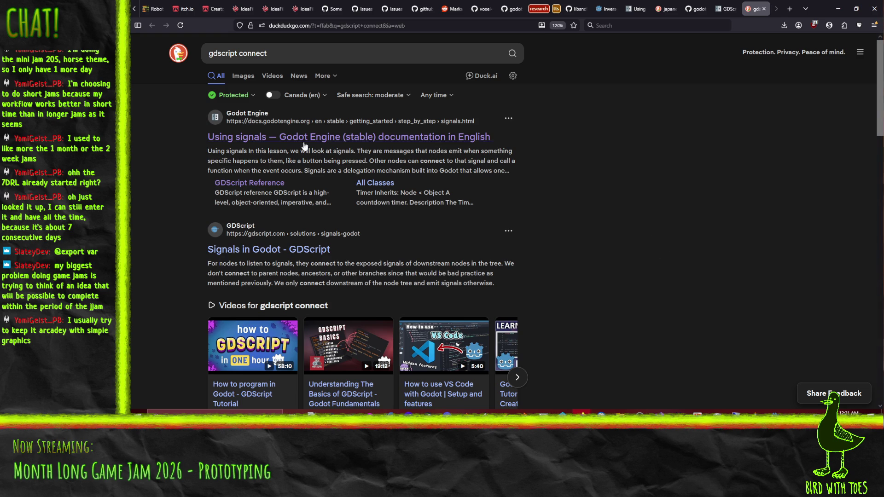
pyautogui.click(366, 143)
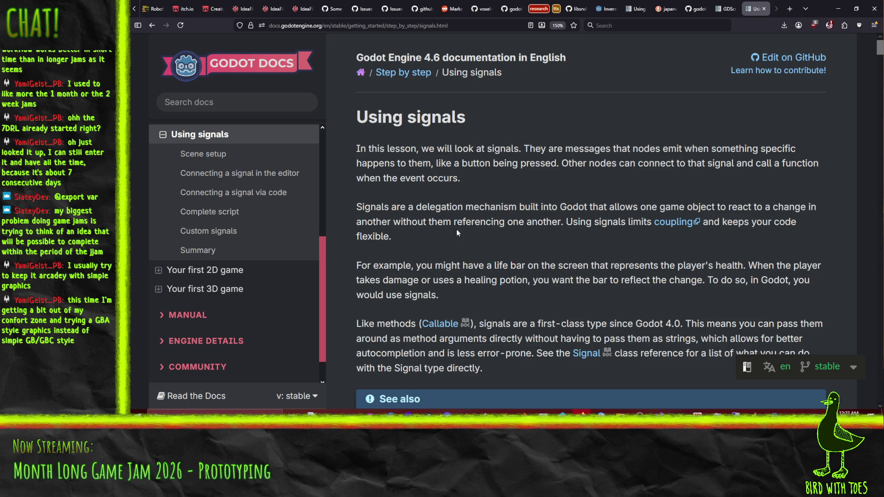
# Skim down and back up through the Using signals lesson.
pyautogui.scroll(-5, 457, 228)
pyautogui.scroll(-5, 359, 200)
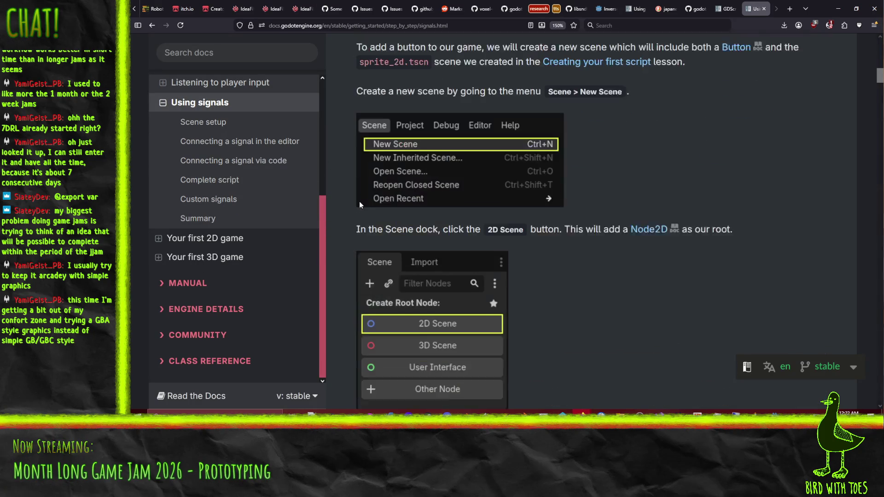
pyautogui.scroll(-15, 359, 204)
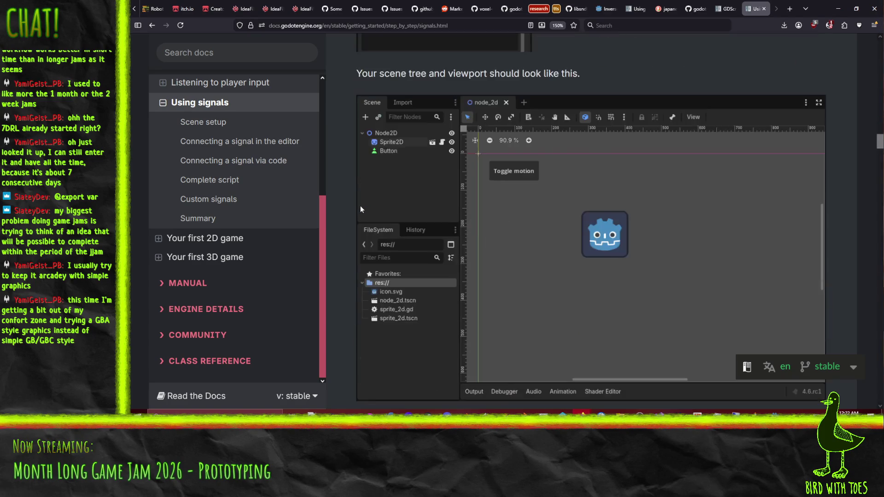
pyautogui.scroll(-20, 361, 212)
pyautogui.scroll(-8, 363, 221)
pyautogui.scroll(2, 363, 221)
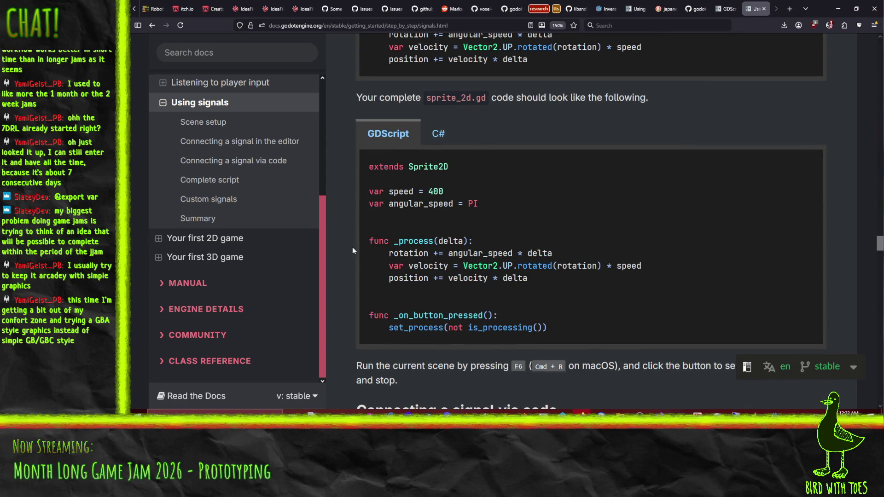
pyautogui.scroll(4, 487, 340)
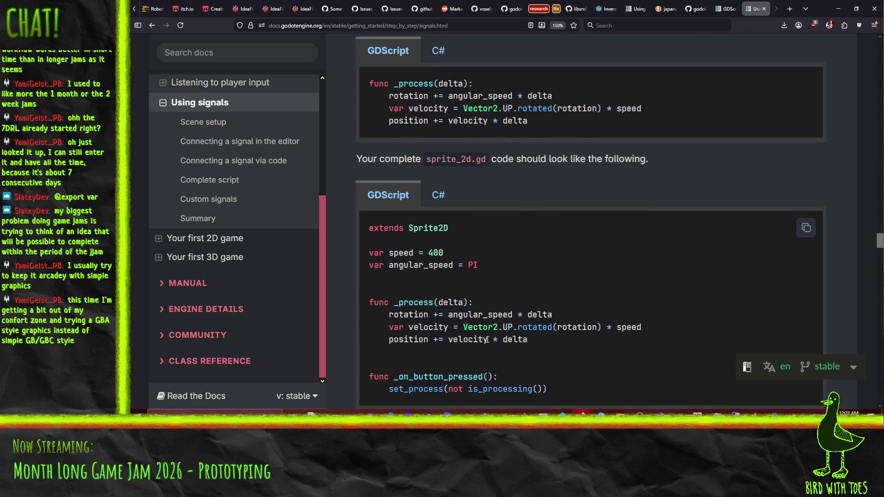
pyautogui.scroll(5, 363, 230)
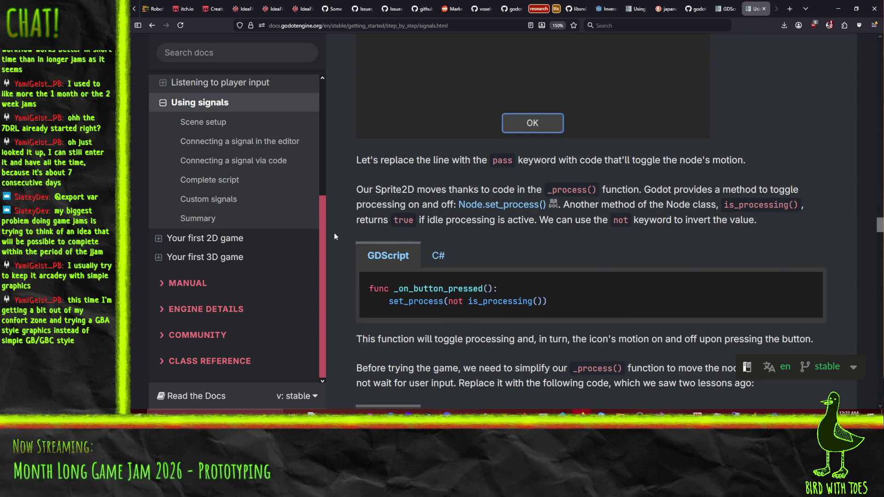
pyautogui.scroll(8, 336, 235)
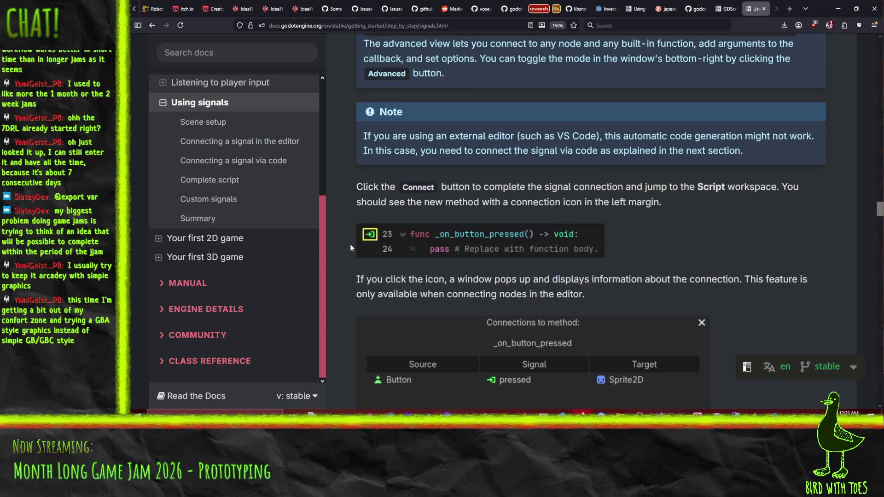
# Find 'connect', jump to Connecting a signal via code, read the _ready() example, then return to Godot.
pyautogui.hotkey('ctrl', 'f')
pyautogui.write('connect')
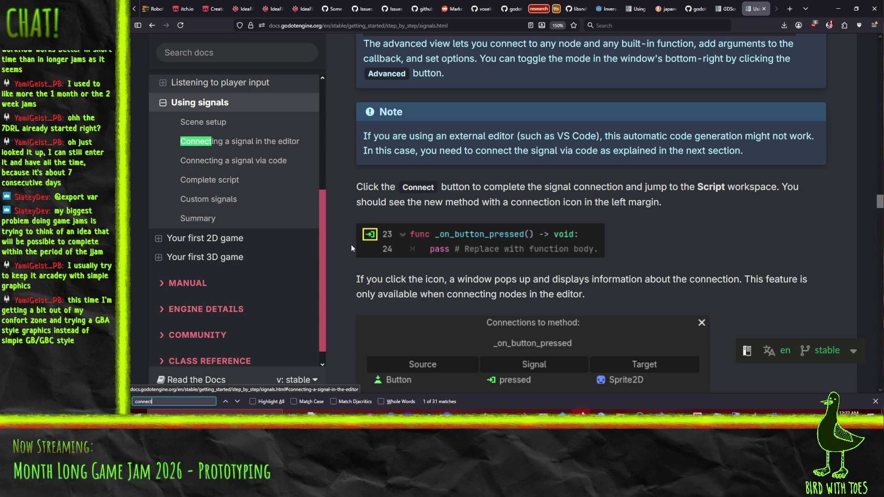
pyautogui.click(228, 161)
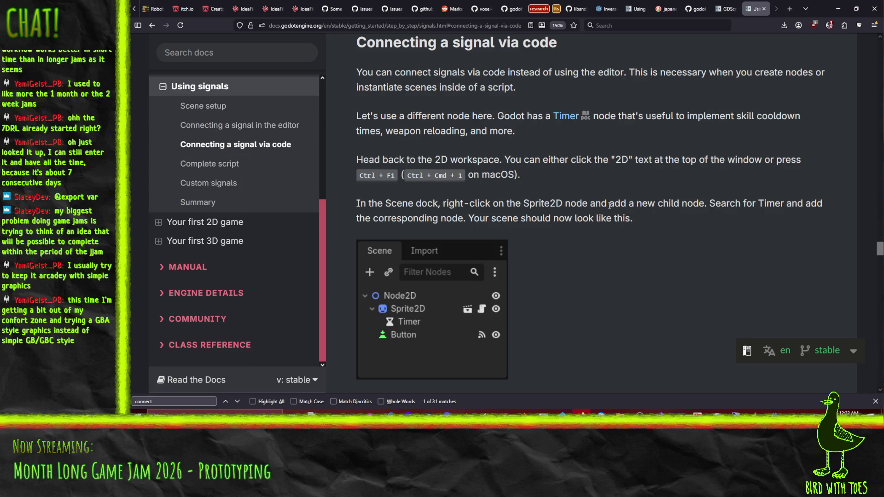
pyautogui.scroll(-5, 608, 199)
pyautogui.scroll(-7, 608, 209)
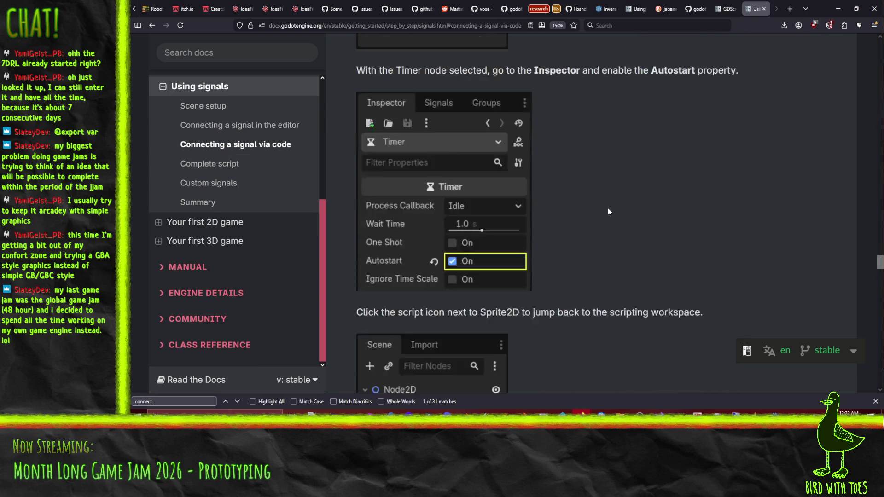
pyautogui.scroll(-3, 602, 164)
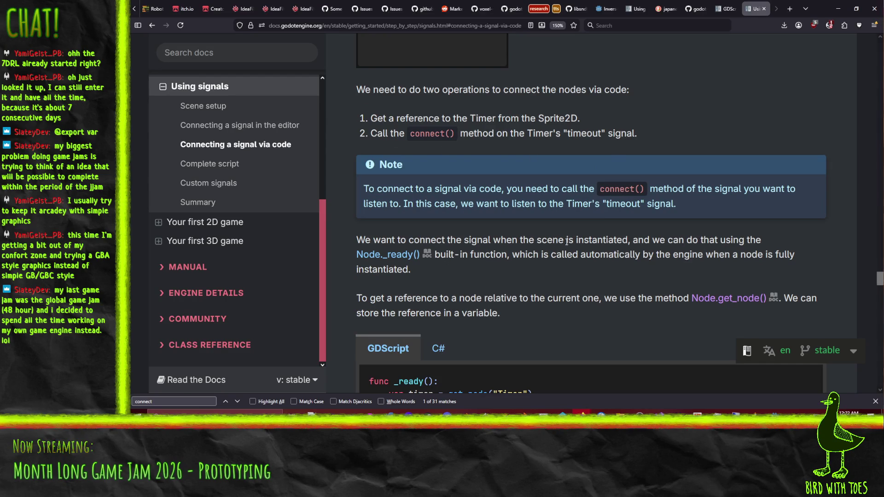
pyautogui.scroll(-3, 566, 240)
pyautogui.scroll(-2, 482, 207)
pyautogui.scroll(-2, 482, 207)
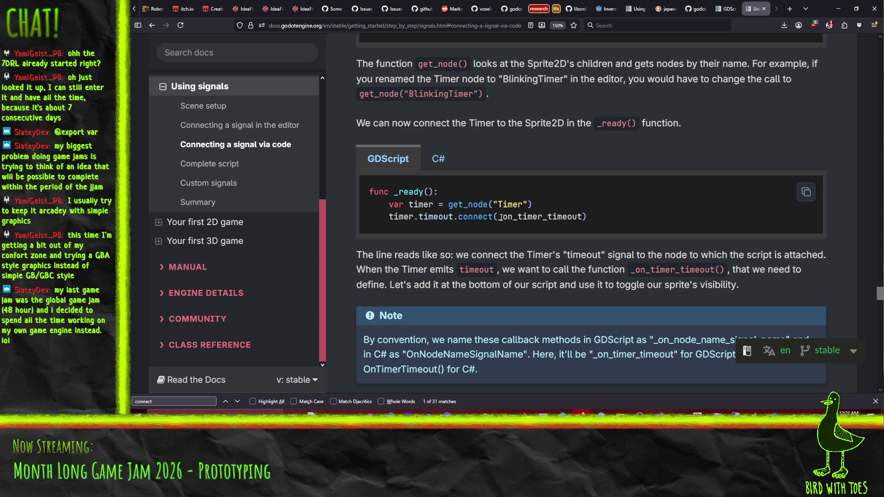
pyautogui.hotkey('alt', 'Tab')
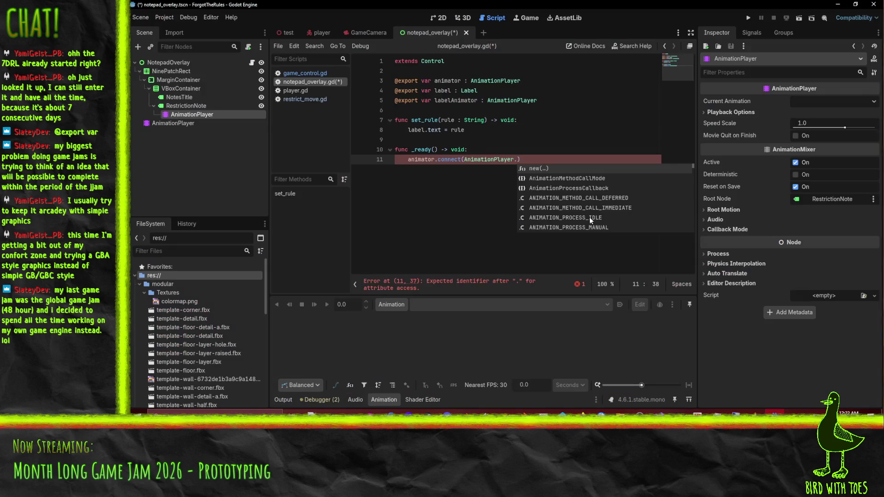
# Rewrite line 11 as animator.animation_finished.connect(_animation_finished).
pyautogui.press('Escape')
pyautogui.click(438, 159)
pyautogui.write('animat')
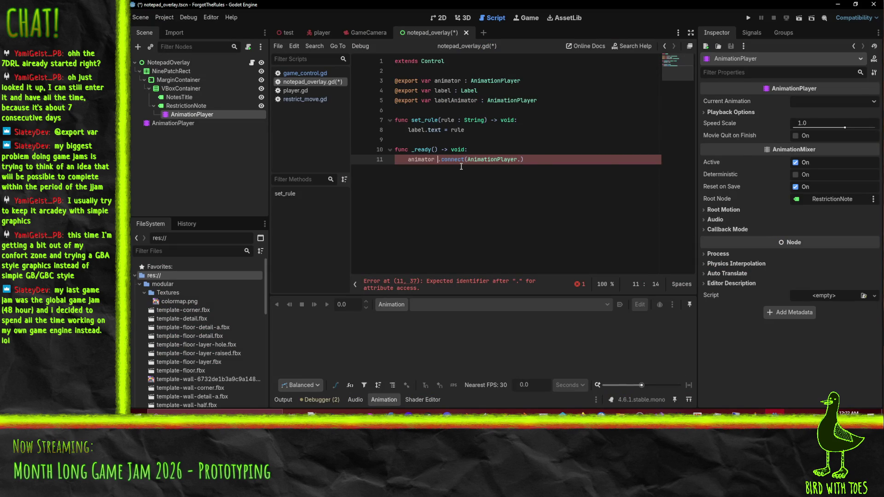
pyautogui.write('ion_f')
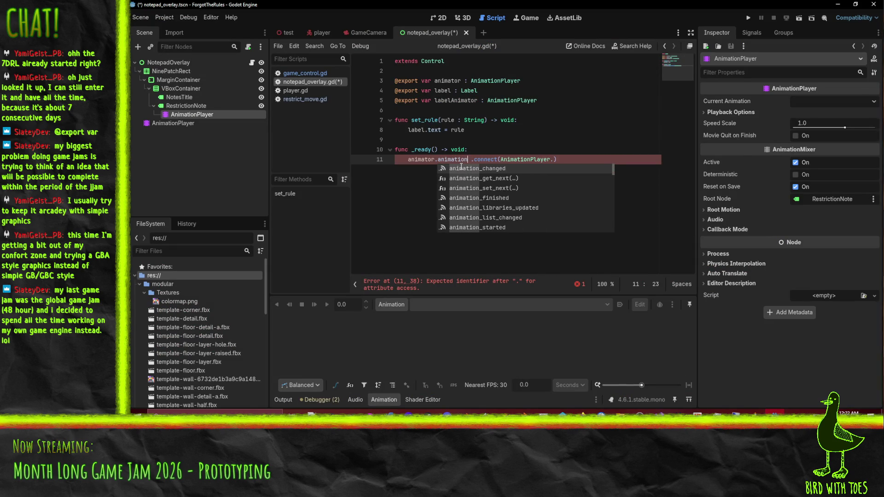
pyautogui.press('Return')
pyautogui.press('Delete')
pyautogui.press('End')
pyautogui.press('Left')
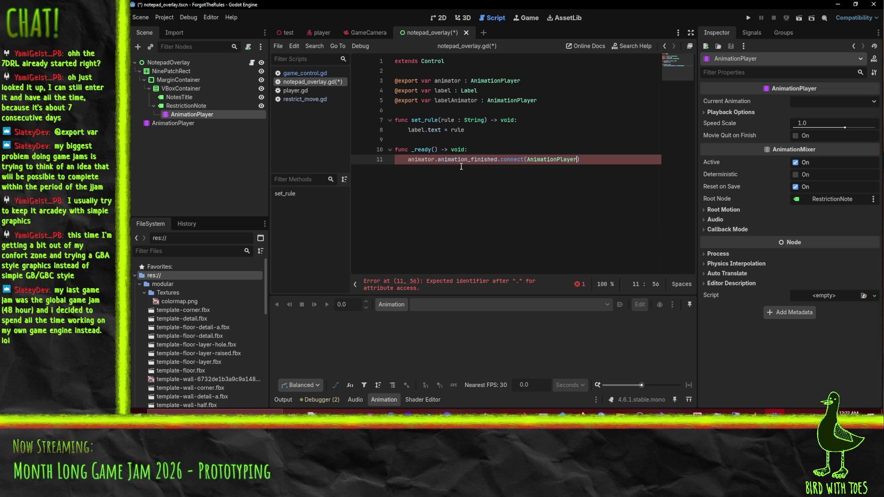
pyautogui.press('BackSpace')
pyautogui.press('BackSpace')
pyautogui.press('BackSpace')
pyautogui.write('_')
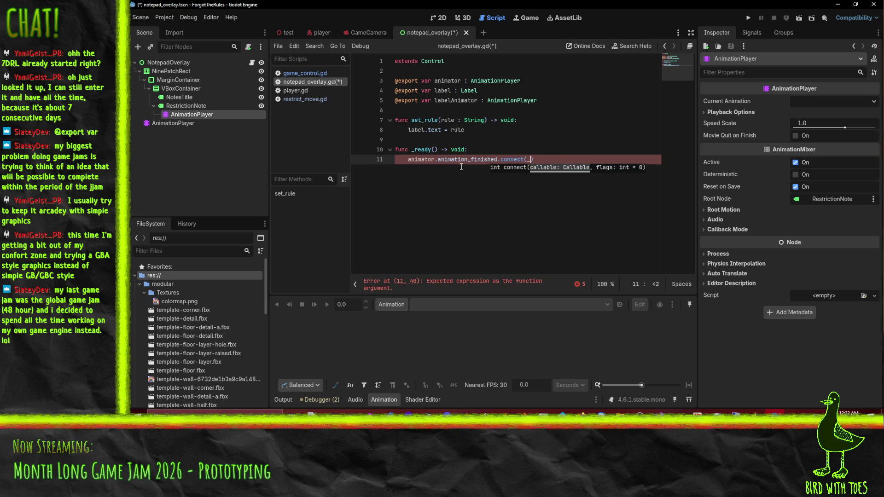
pyautogui.write('animation_finishe')
pyautogui.write('d)')
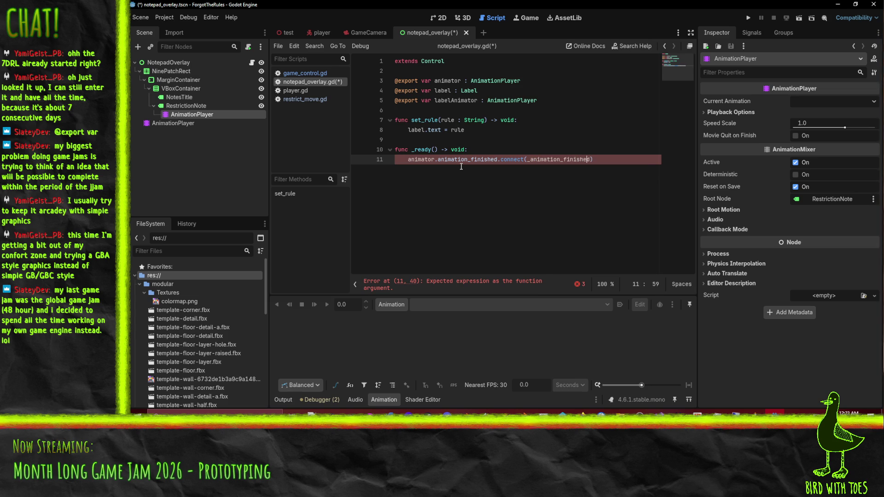
# Start an unindented function line below _ready, typing func _animation_fin...
pyautogui.press('Return')
pyautogui.press('Return')
pyautogui.press('BackSpace')
pyautogui.write('finc')
pyautogui.press('BackSpace')
pyautogui.press('BackSpace')
pyautogui.press('BackSpace')
pyautogui.write('unc _animation_finsi')
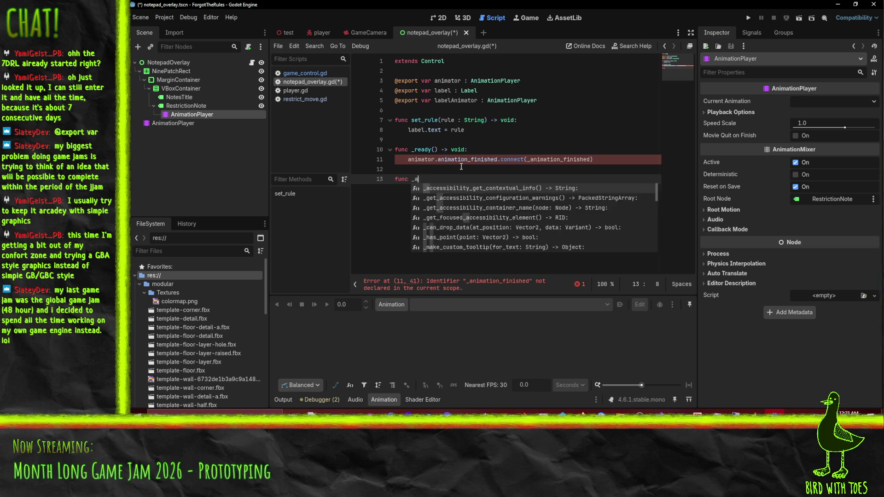
# Complete the header func _animation_finished(anim_name : StringName) -> void: and open its body line.
pyautogui.press('BackSpace')
pyautogui.press('BackSpace')
pyautogui.write('shed(anim_name : StringName) void')
pyautogui.press('BackSpace')
pyautogui.press('BackSpace')
pyautogui.press('BackSpace')
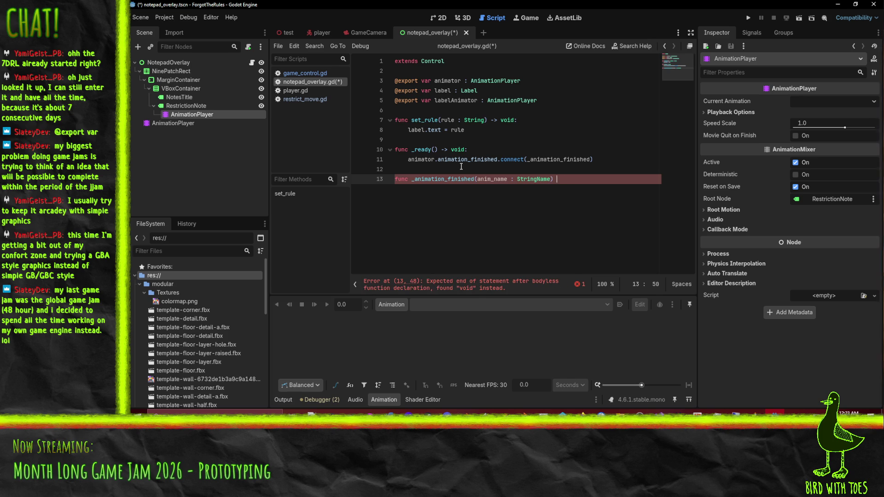
pyautogui.write('-> void:')
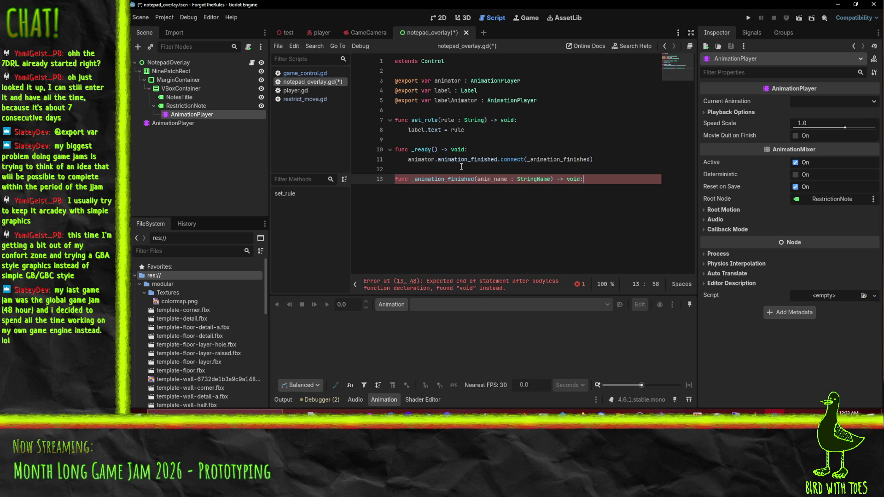
pyautogui.press('Return')
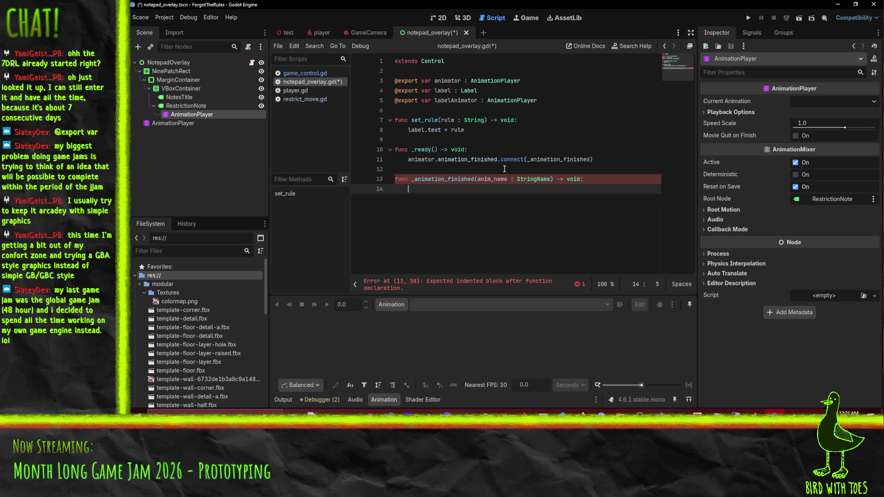
# Bring Firefox forward on the Custom Game Engine Wishlist wiki tab.
pyautogui.moveTo(582, 412)
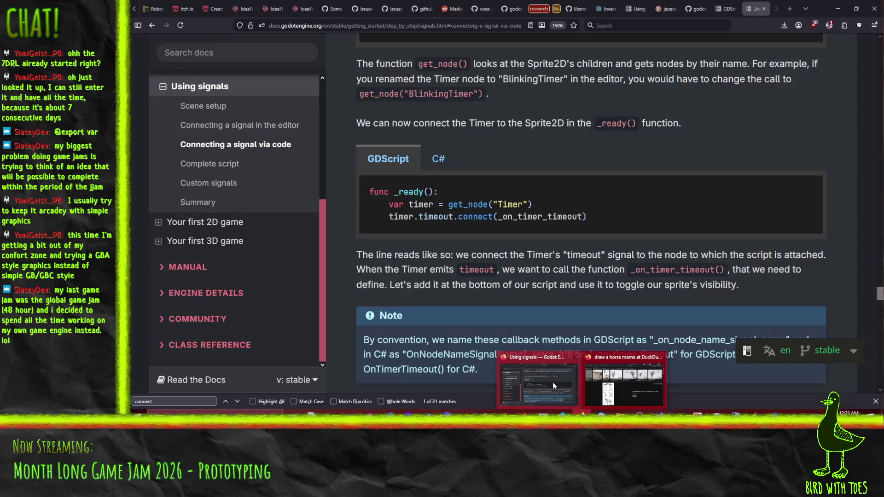
pyautogui.click(554, 383)
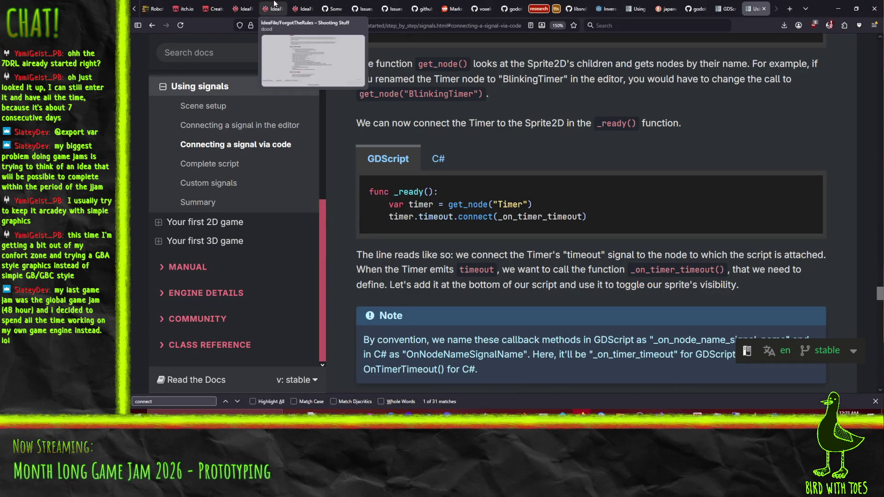
pyautogui.click(241, 9)
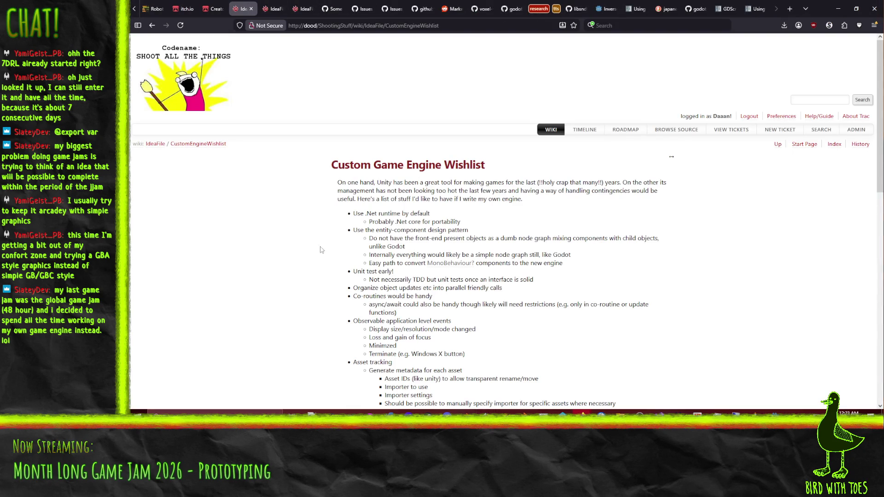
# Scroll through the Custom Game Engine Wishlist page, then minimize Firefox to return to Godot.
pyautogui.scroll(-2, 301, 242)
pyautogui.scroll(-3, 302, 242)
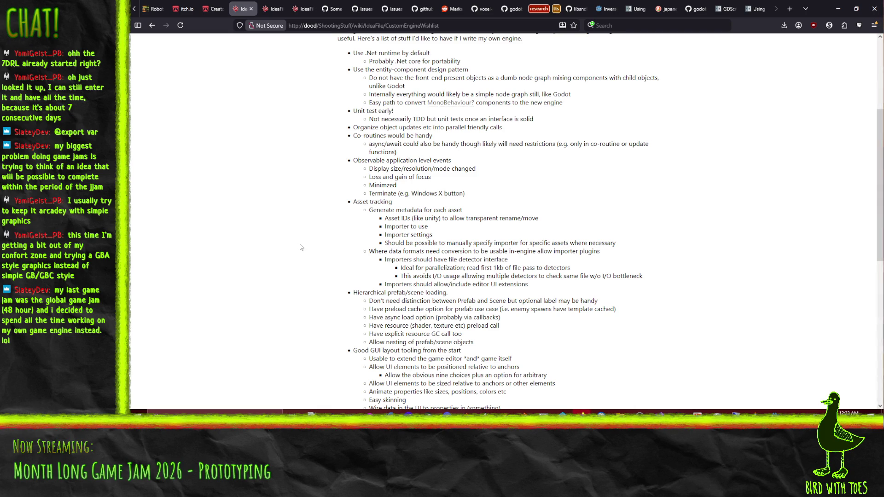
pyautogui.scroll(-5, 322, 240)
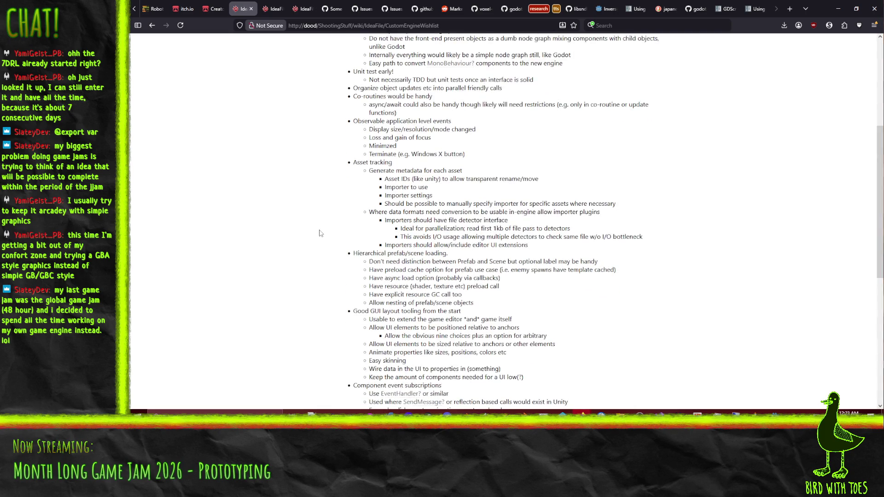
pyautogui.scroll(-2, 322, 240)
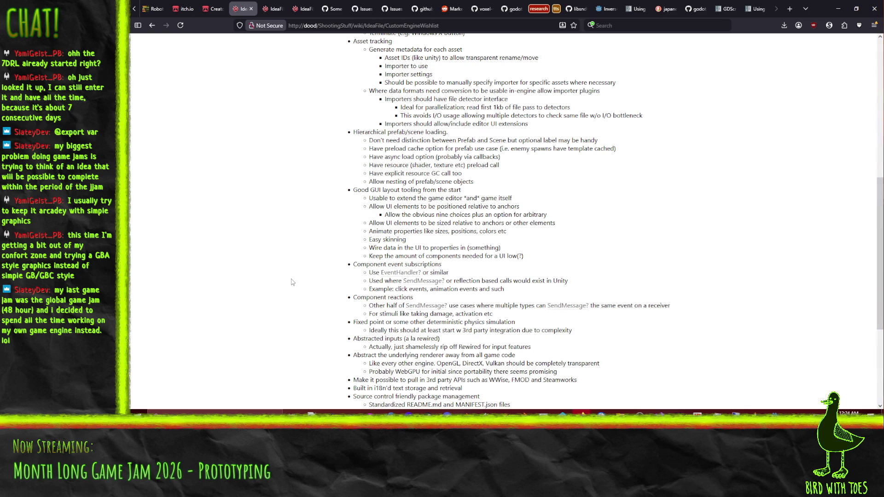
pyautogui.click(840, 8)
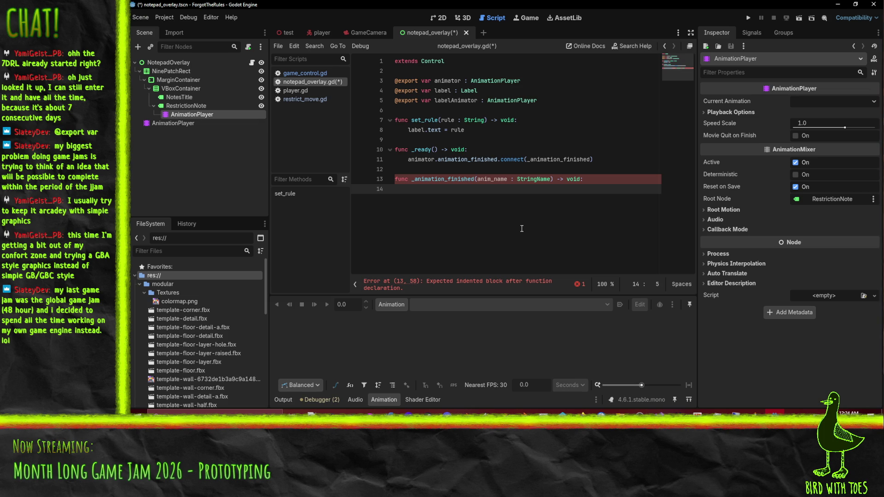
# Add if anim_name == "Enter": on line 14 with an indented line for its body.
pyautogui.write('if anim')
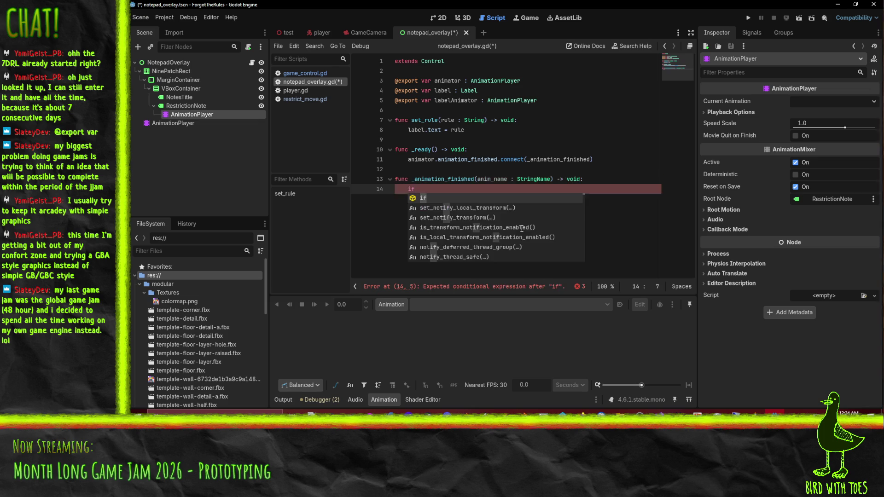
pyautogui.write('_na')
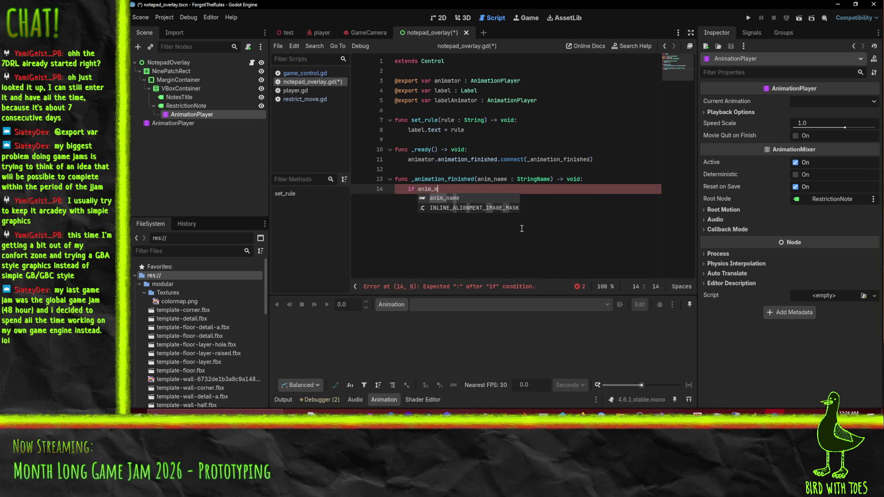
pyautogui.write('me ==')
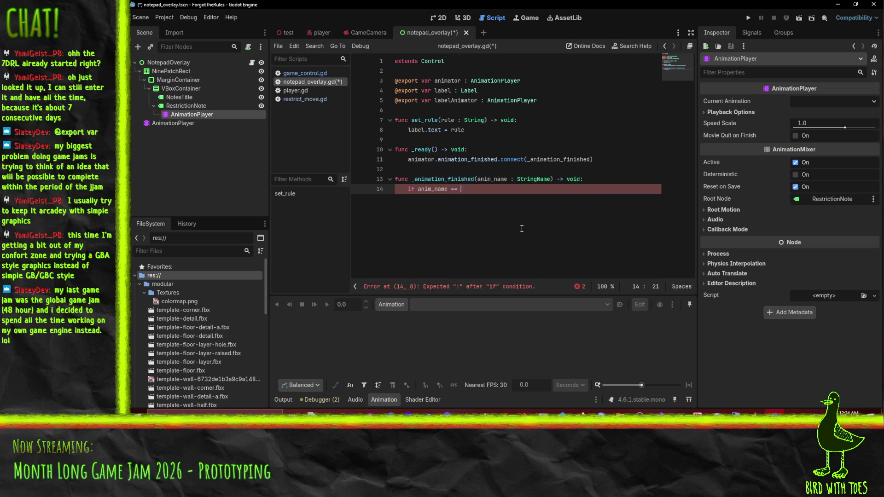
pyautogui.write('enter')
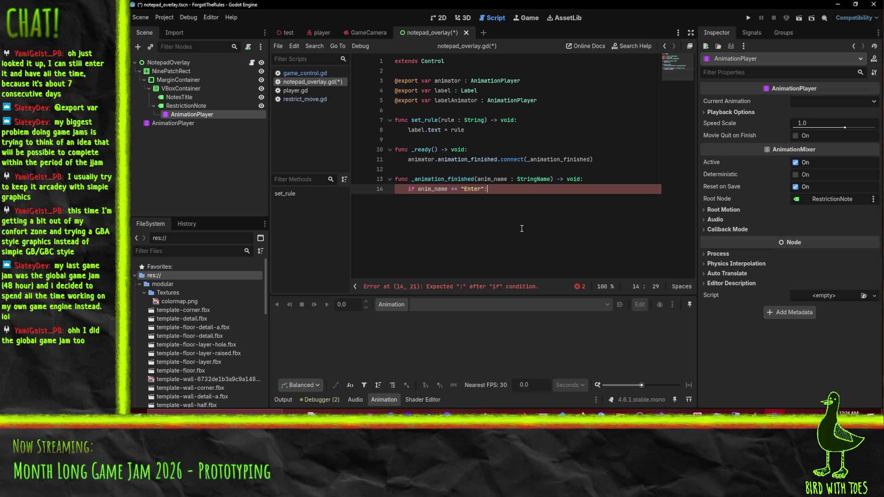
pyautogui.write(':')
pyautogui.press('Return')
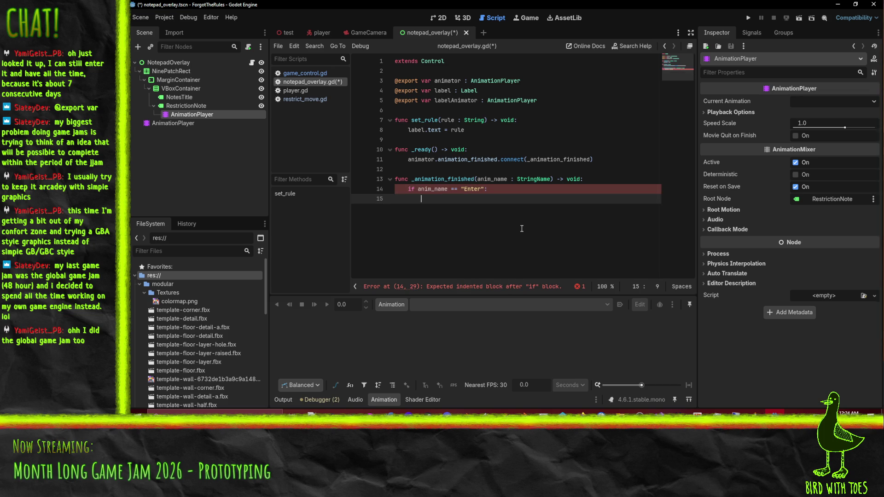